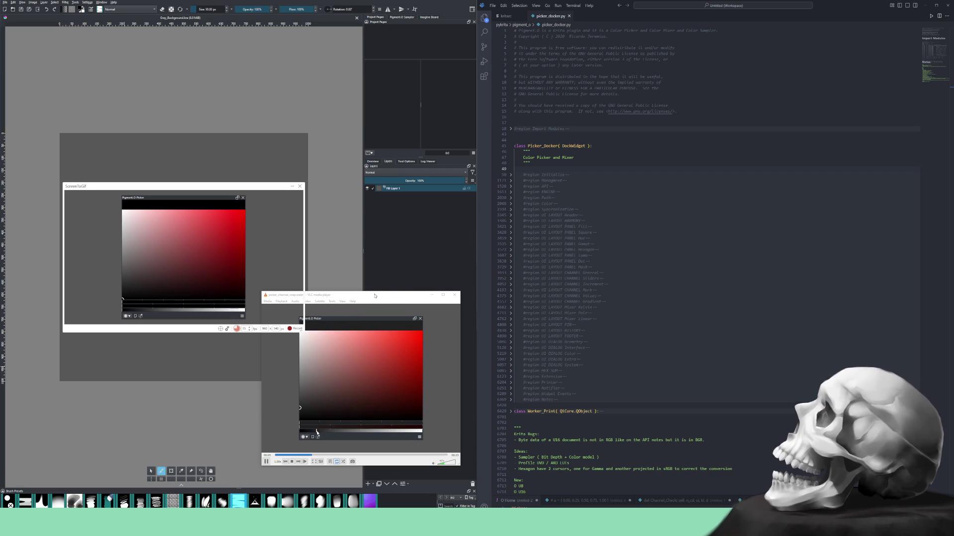
Move the VLC window playing picker_channel_snap.webm up and right, beside the ScreenToGif frame.
left_click_drag(375, 296, 376, 292)
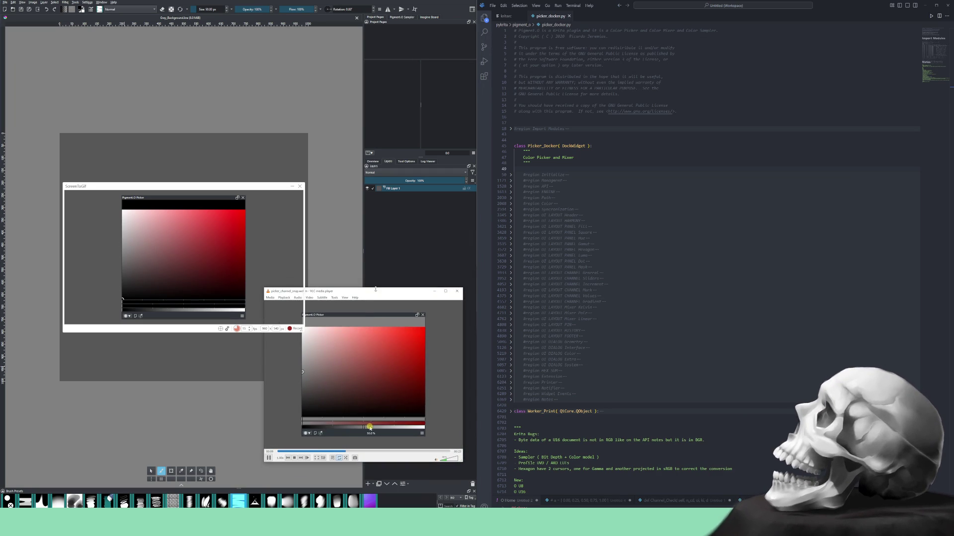
left_click_drag(371, 295, 439, 279)
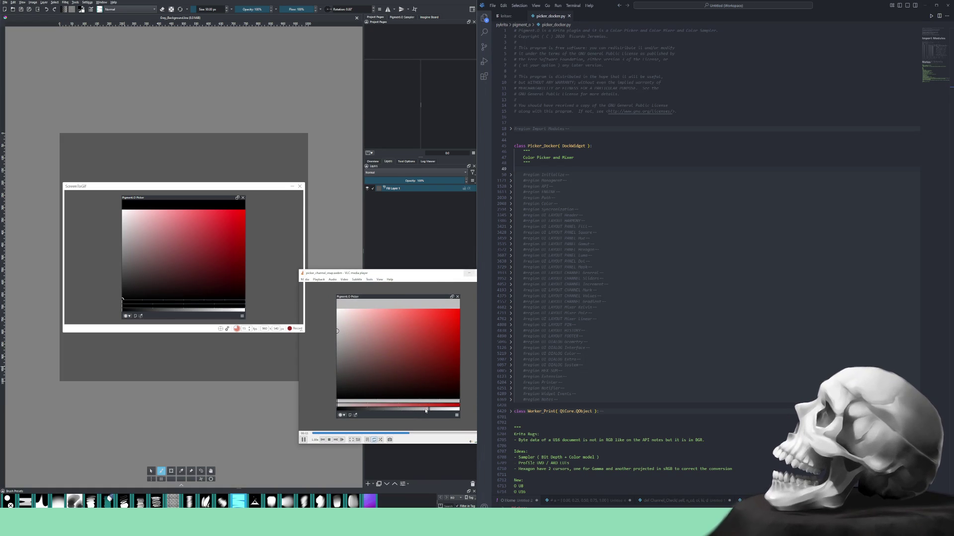
Quit VLC with Ctrl+Q, then bring up the Windows Start menu.
key("ctrl+q")
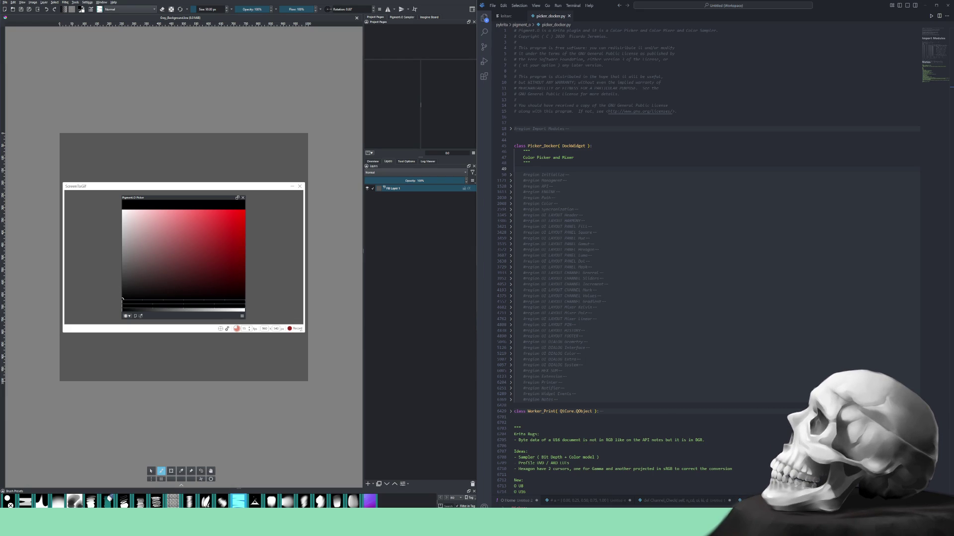
key("super")
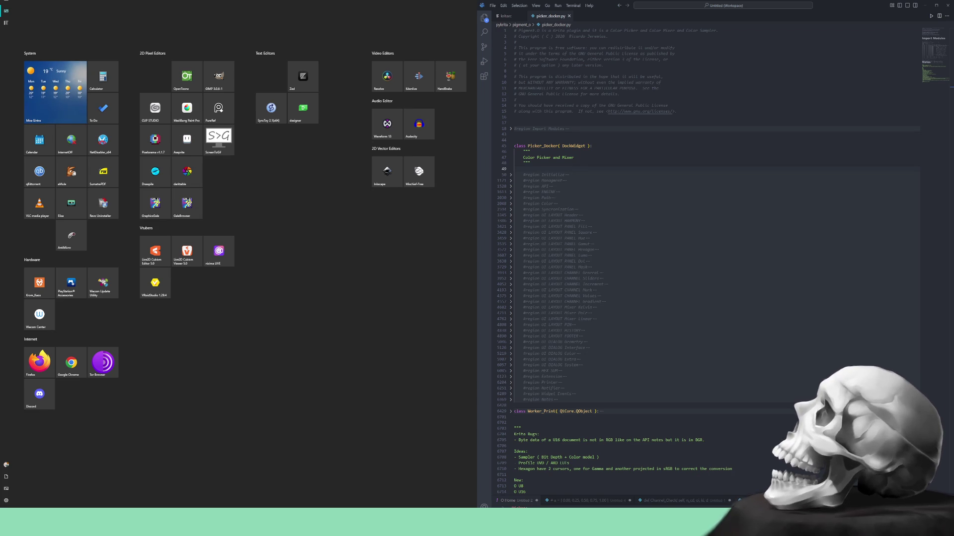
Dismiss and reopen the Start menu to launch PCSX2's game list over Krita.
key("Escape")
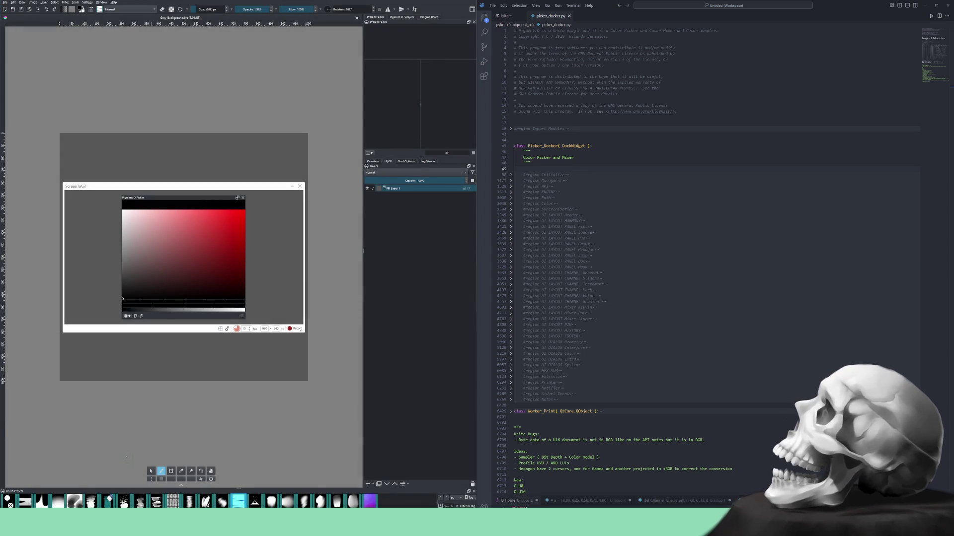
key("super")
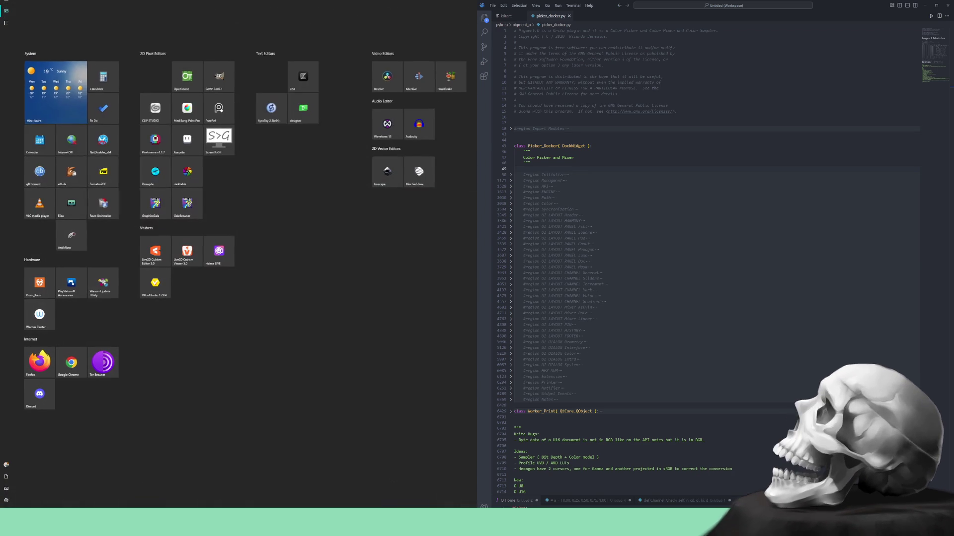
key("Escape")
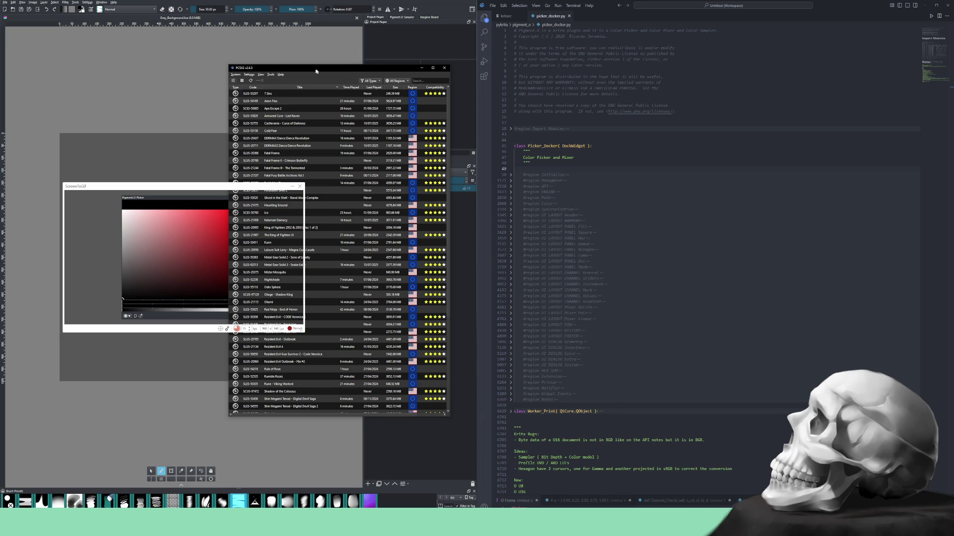
Close the PCSX2 game list with Alt+F4, returning to Krita and the ScreenToGif frame.
key("alt+F4")
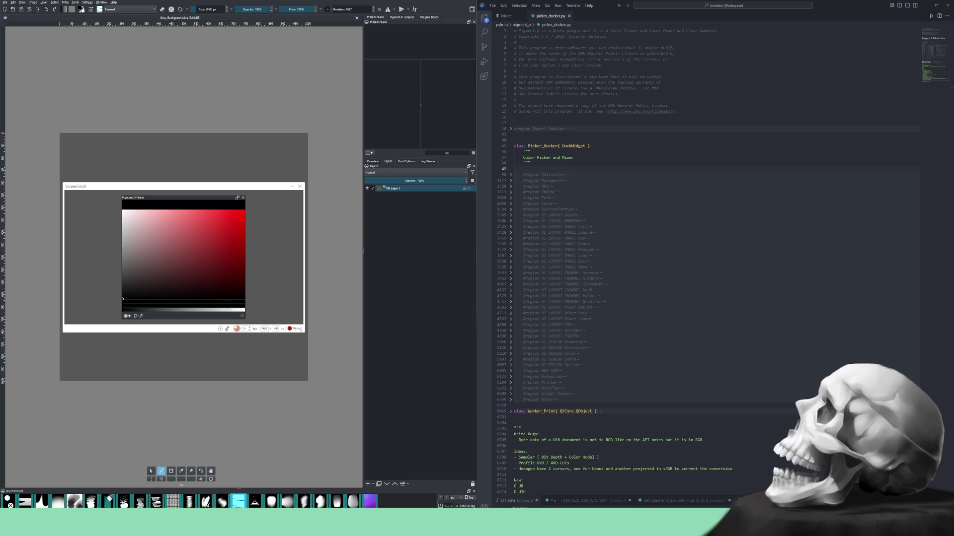
Launch the Kawaks arcade emulator from the Start menu beside the Krita canvas.
key("super")
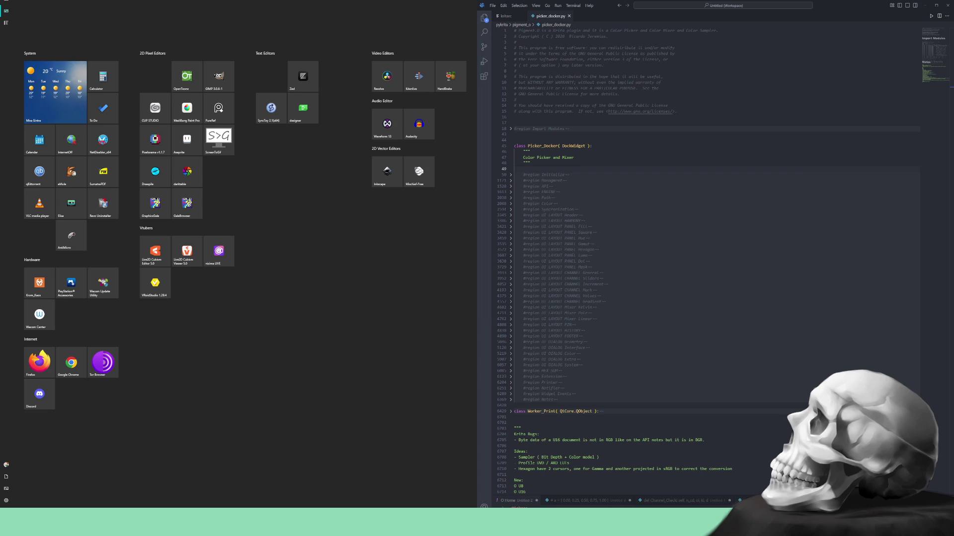
key("super")
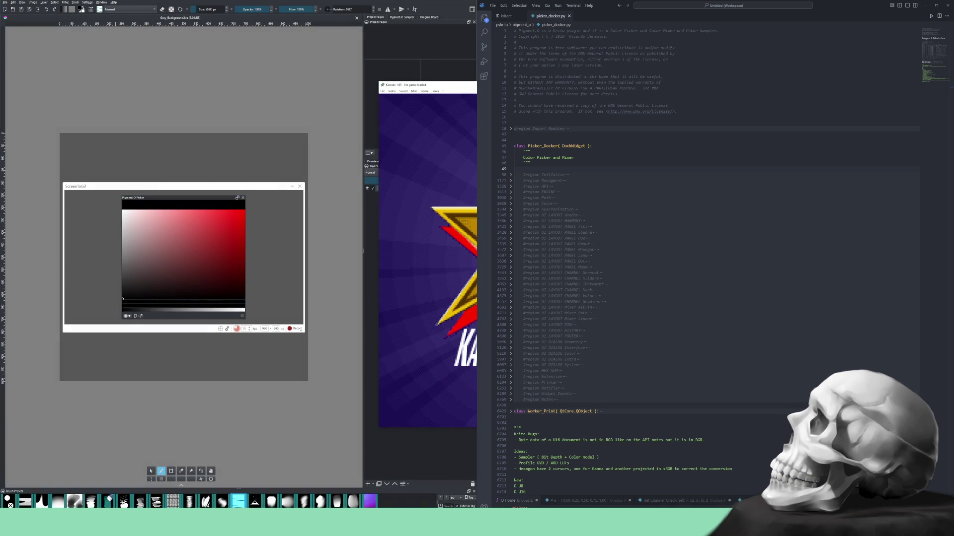
Use Kawaks File > Load game and shift the game loading window slightly right.
left_click(382, 91)
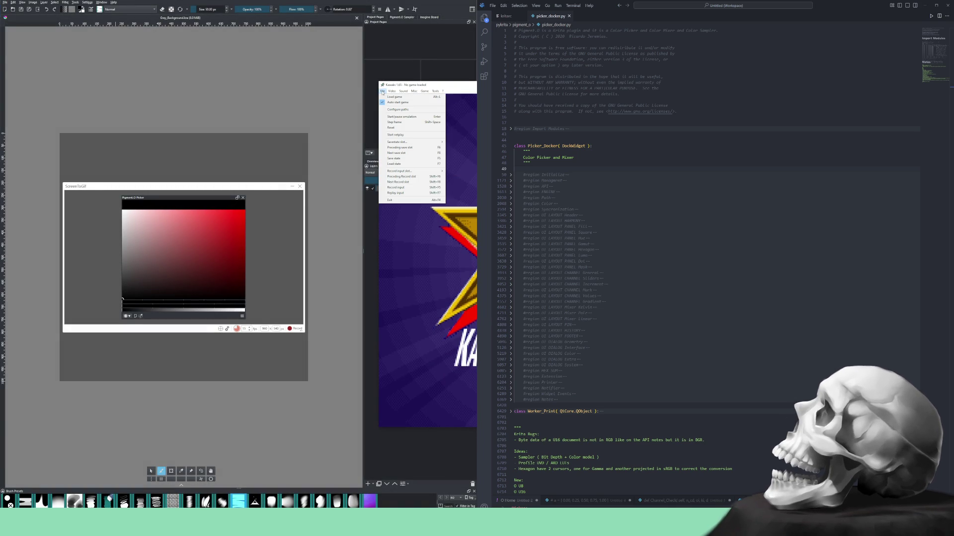
left_click(382, 91)
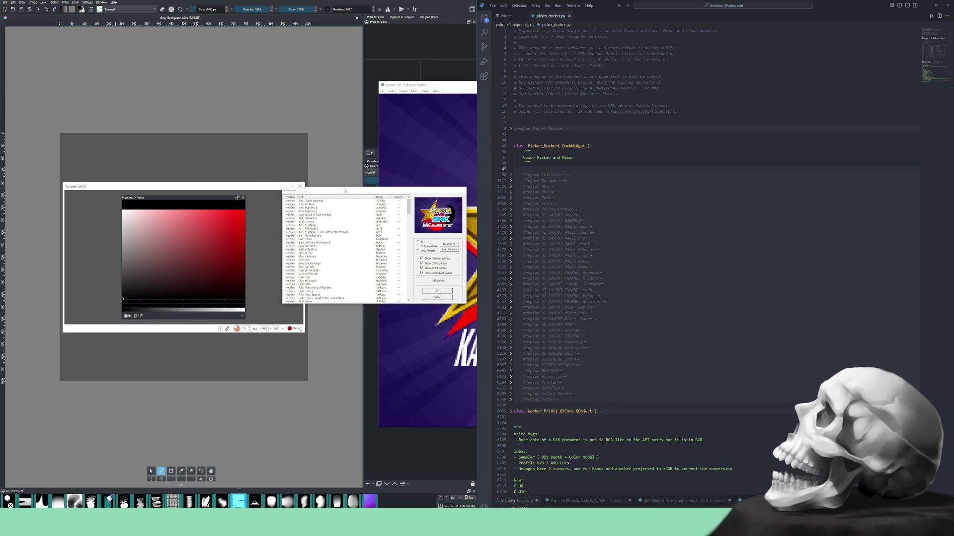
left_click_drag(344, 190, 376, 196)
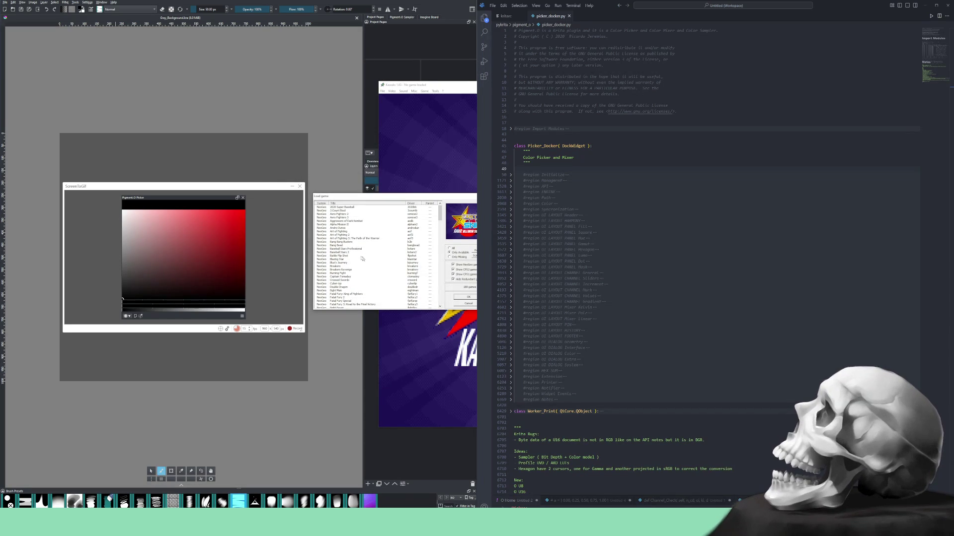
scroll(363, 258, "down", 3)
scroll(360, 257, "down", 2)
scroll(357, 254, "down", 2)
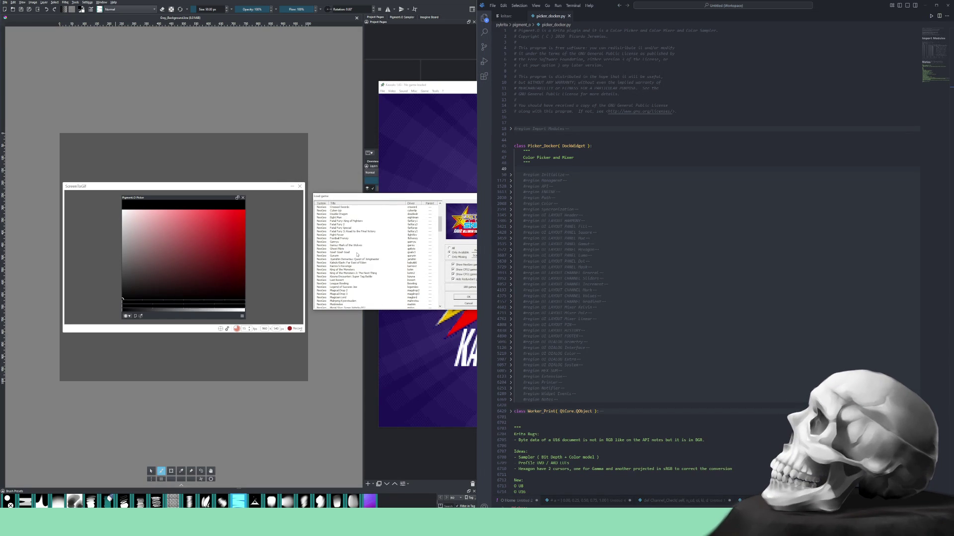
scroll(357, 255, "down", 2)
scroll(356, 256, "down", 3)
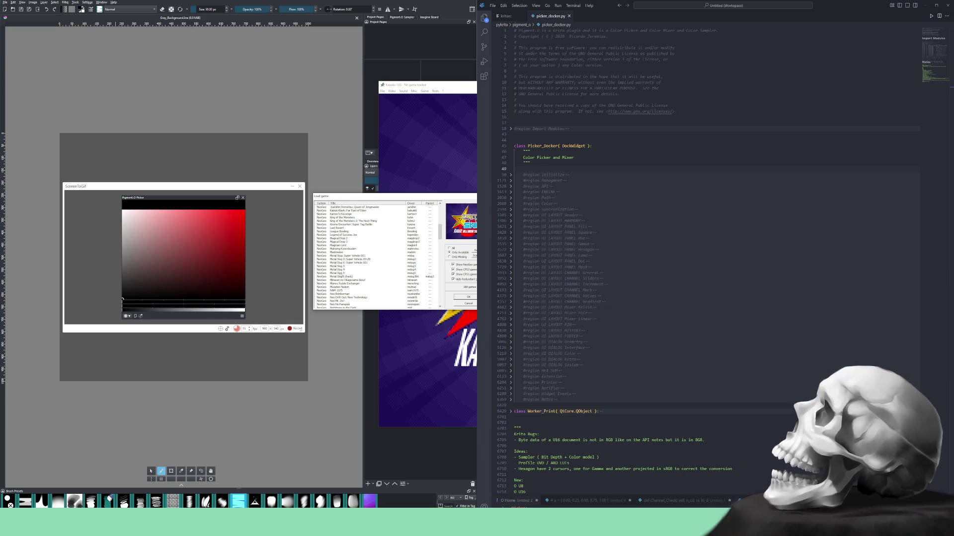
scroll(341, 275, "down", 1)
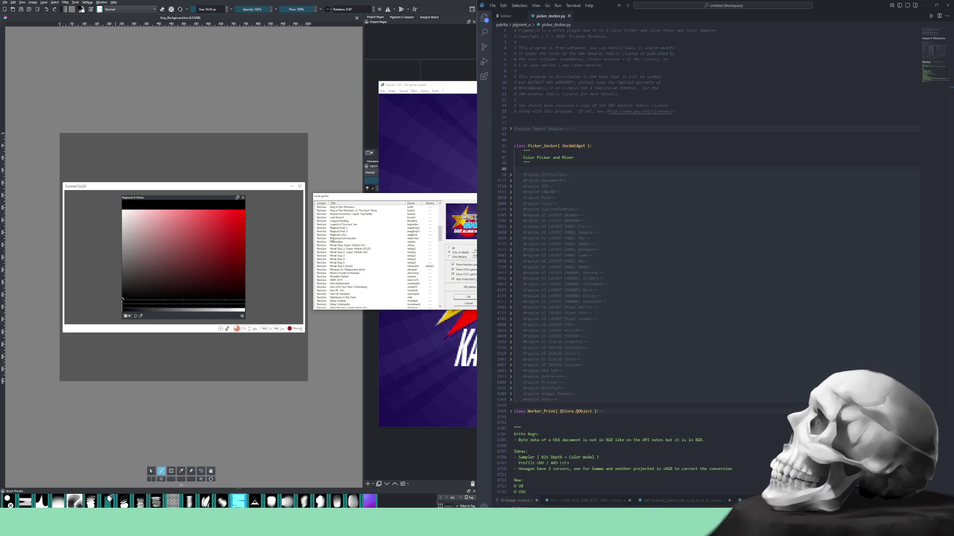
scroll(347, 261, "down", 1)
scroll(347, 260, "down", 1)
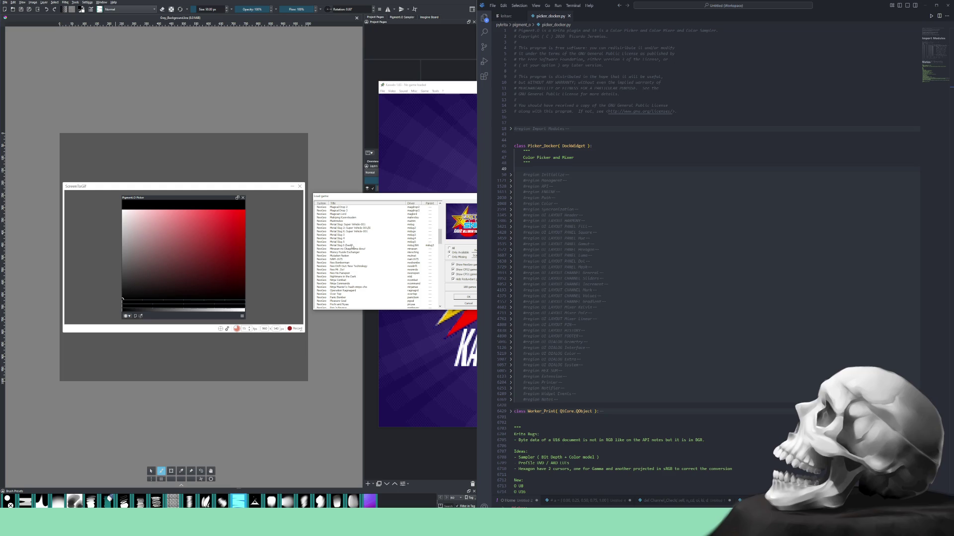
scroll(352, 247, "down", 2)
scroll(351, 247, "down", 3)
scroll(352, 247, "down", 2)
scroll(352, 247, "down", 2)
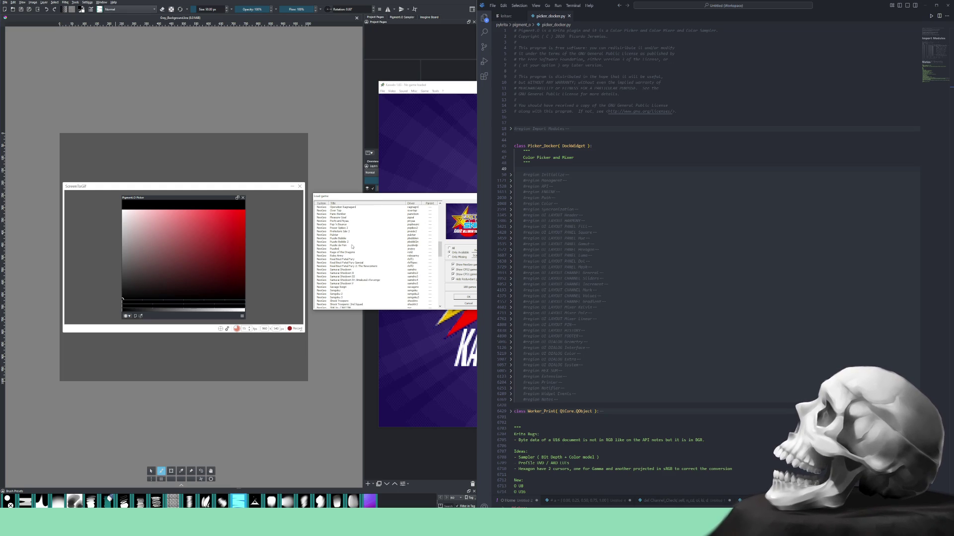
scroll(352, 247, "down", 1)
scroll(352, 247, "down", 1)
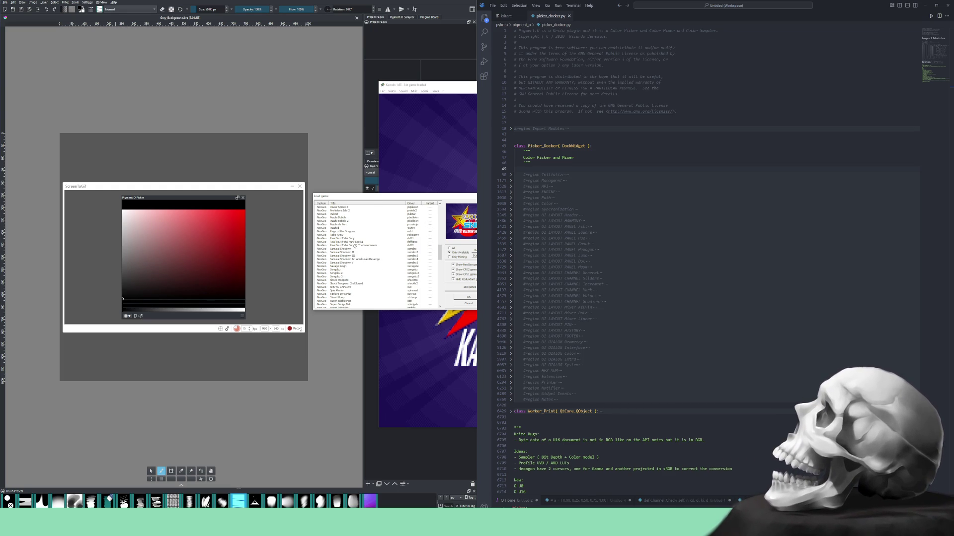
scroll(354, 246, "down", 4)
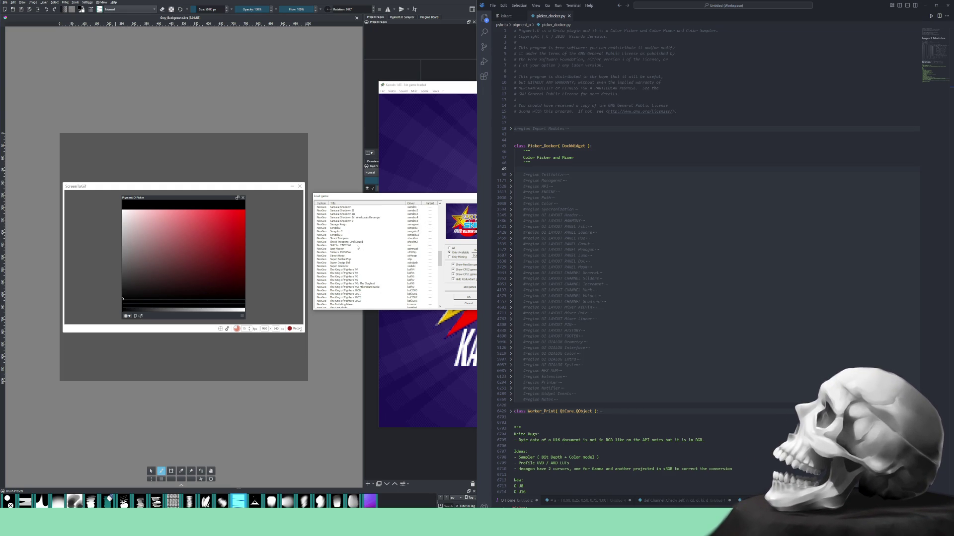
scroll(357, 247, "down", 4)
scroll(357, 248, "down", 4)
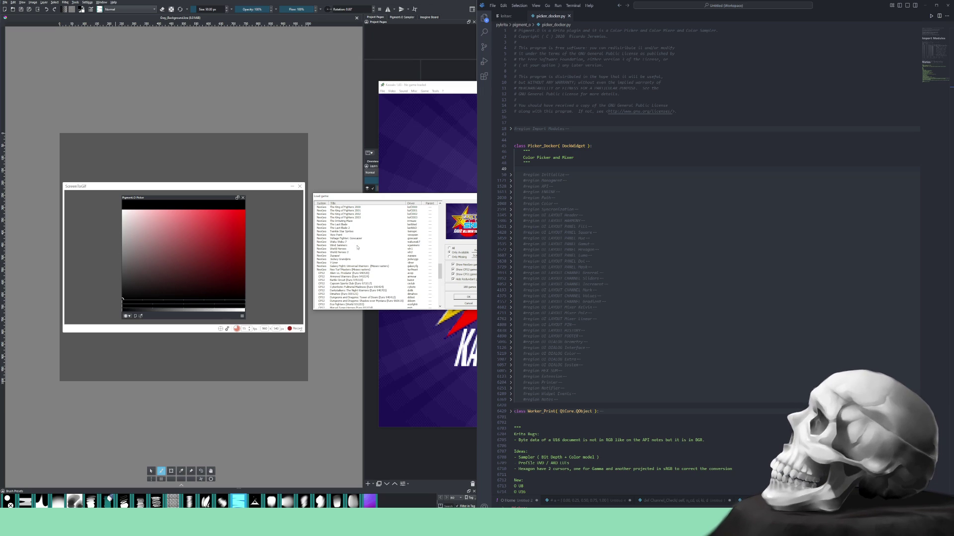
scroll(347, 257, "up", 2)
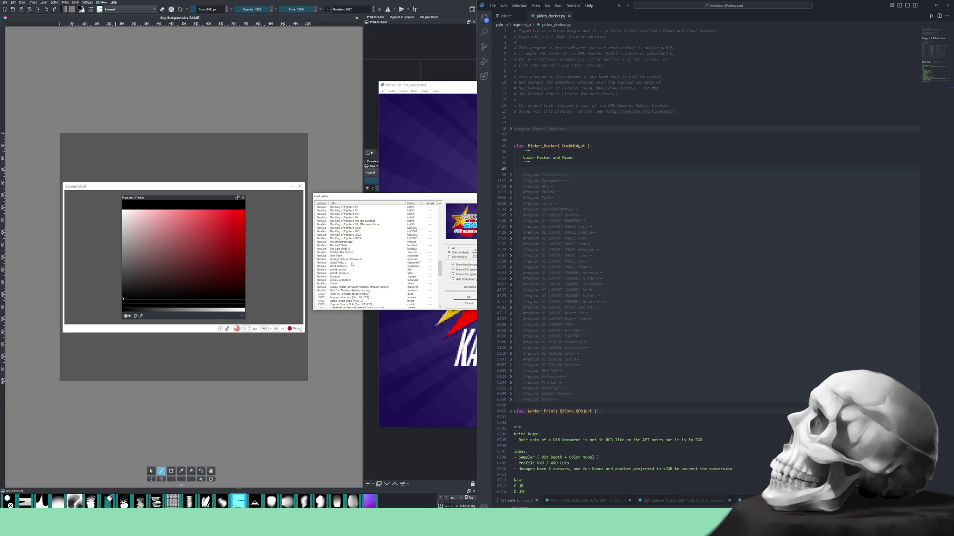
scroll(352, 265, "down", 3)
scroll(352, 264, "down", 3)
scroll(352, 264, "down", 3)
scroll(352, 264, "down", 3)
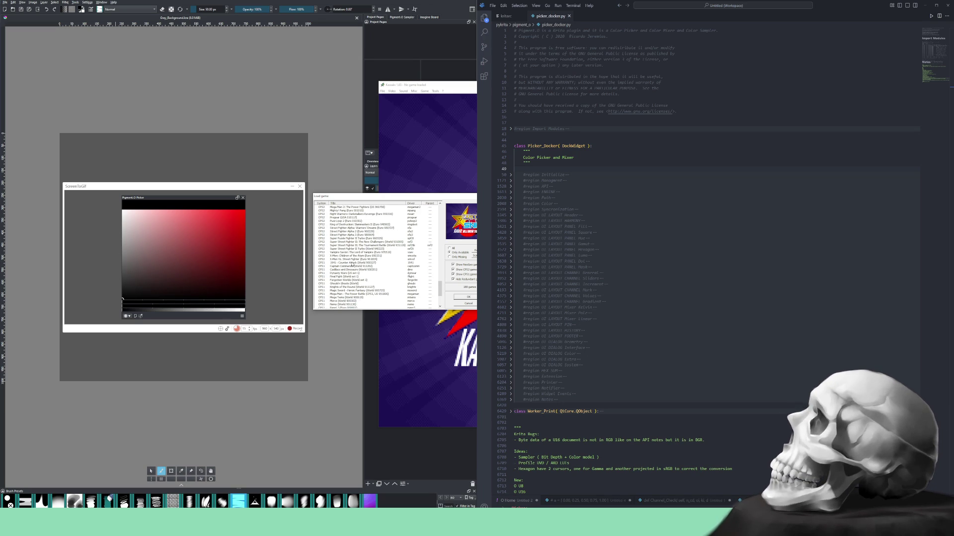
scroll(377, 253, "down", 5)
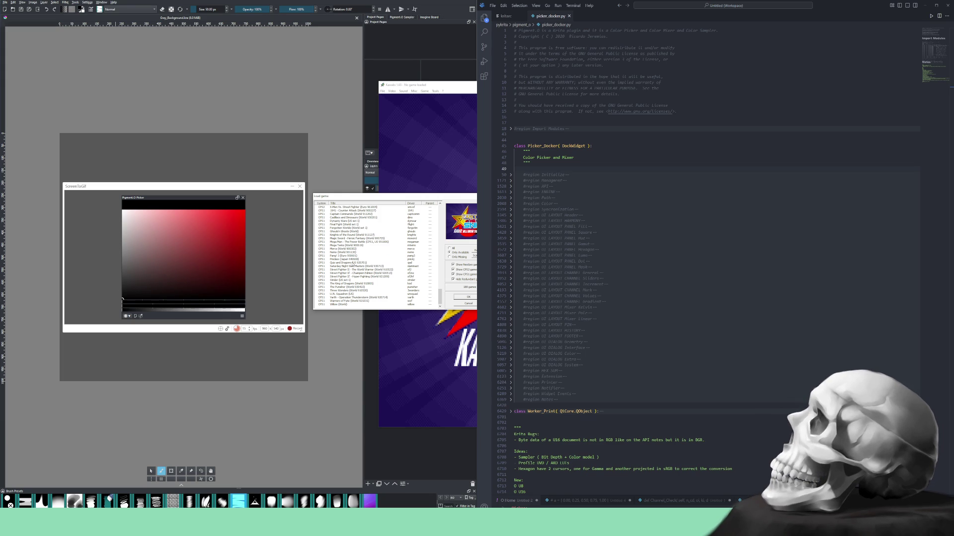
scroll(376, 254, "up", 2)
scroll(377, 253, "up", 2)
scroll(376, 253, "up", 2)
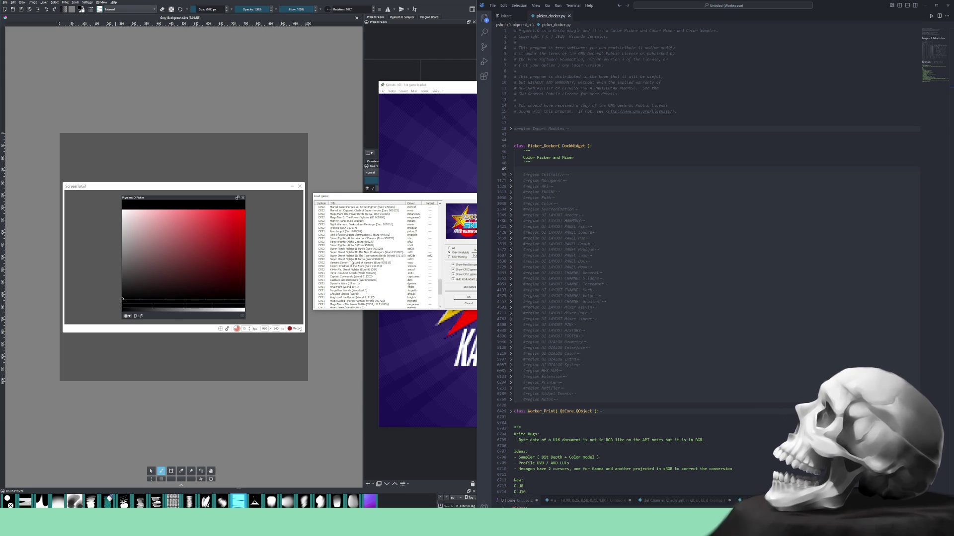
scroll(351, 263, "up", 2)
scroll(350, 263, "up", 3)
scroll(351, 263, "up", 2)
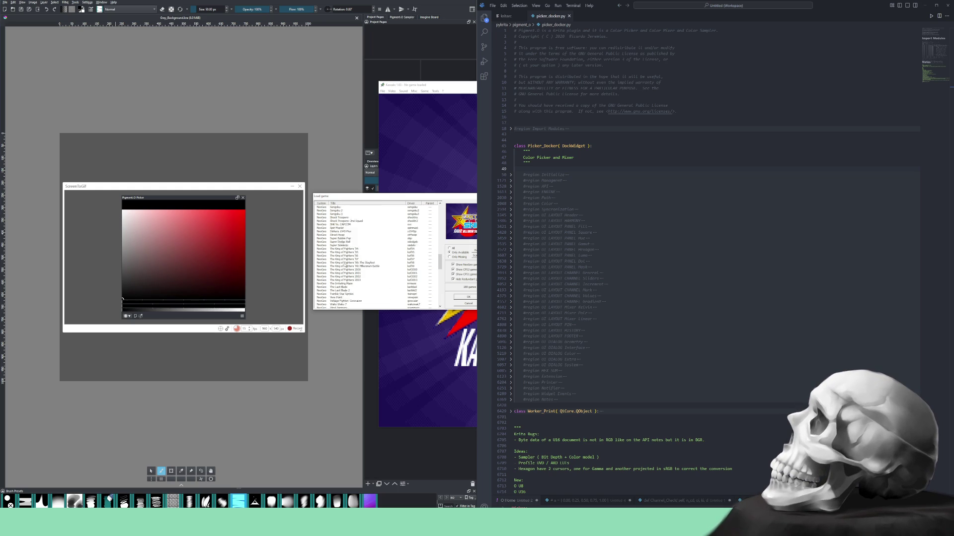
scroll(346, 266, "up", 1)
scroll(345, 267, "down", 1)
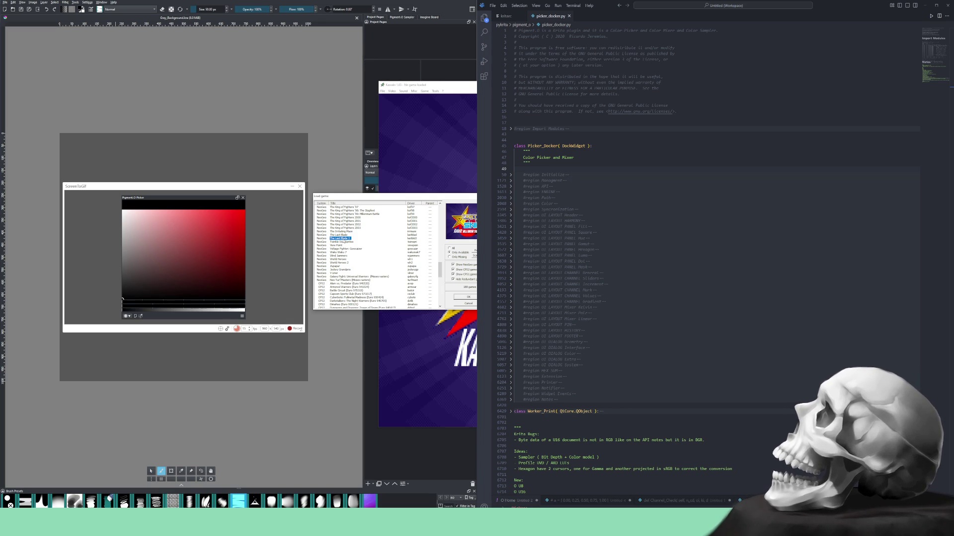
scroll(377, 253, "up", 2)
scroll(376, 253, "up", 2)
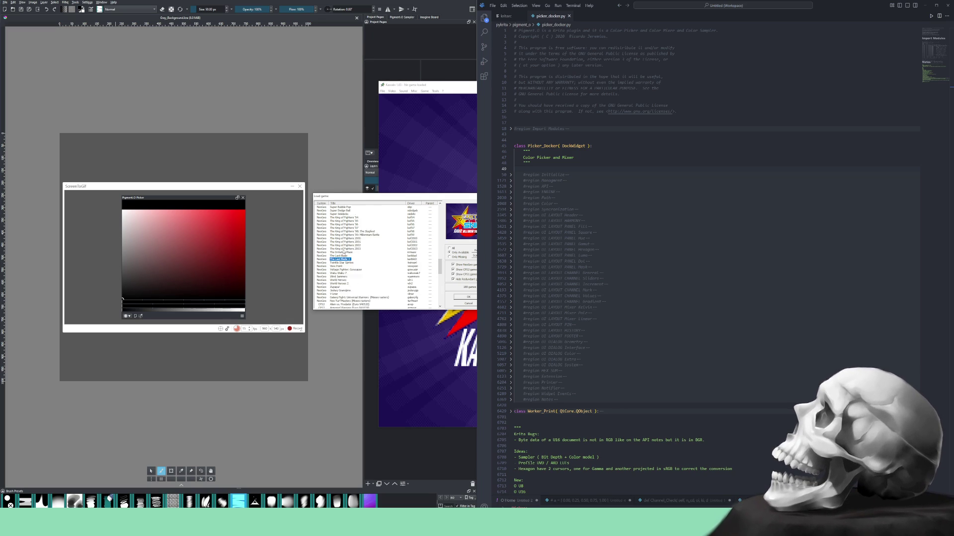
scroll(376, 254, "up", 3)
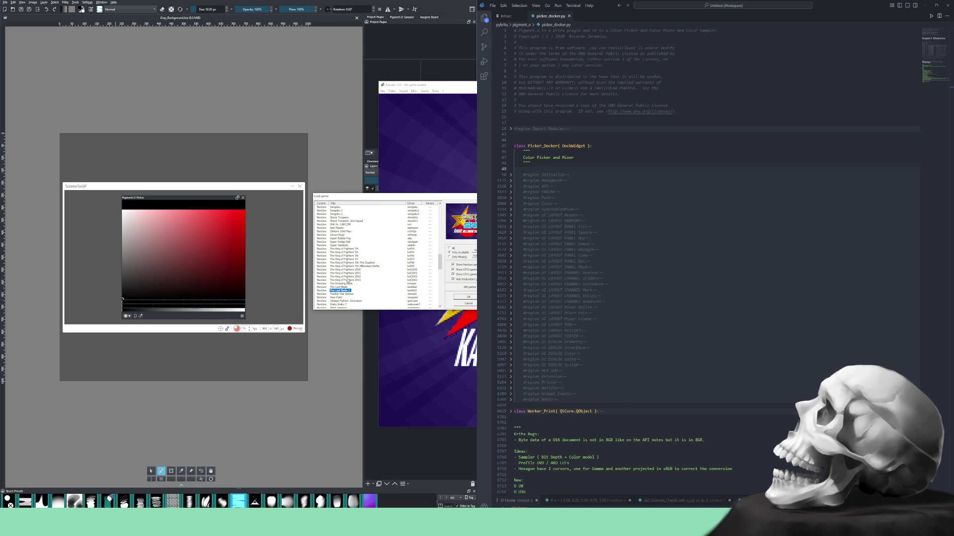
Select a King of Fighters entry in the Load game list and confirm with OK.
left_click(373, 263)
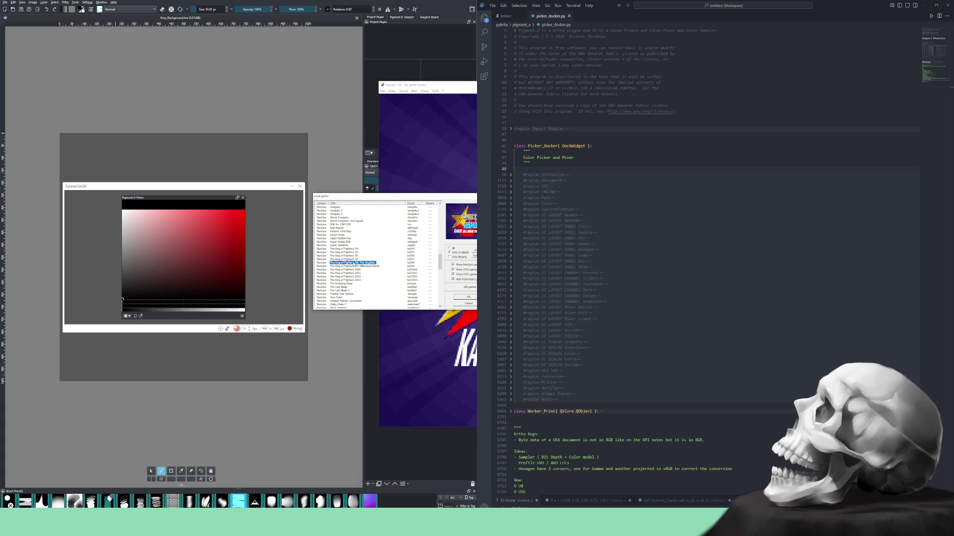
scroll(355, 265, "up", 1)
scroll(355, 265, "up", 1)
scroll(354, 264, "up", 2)
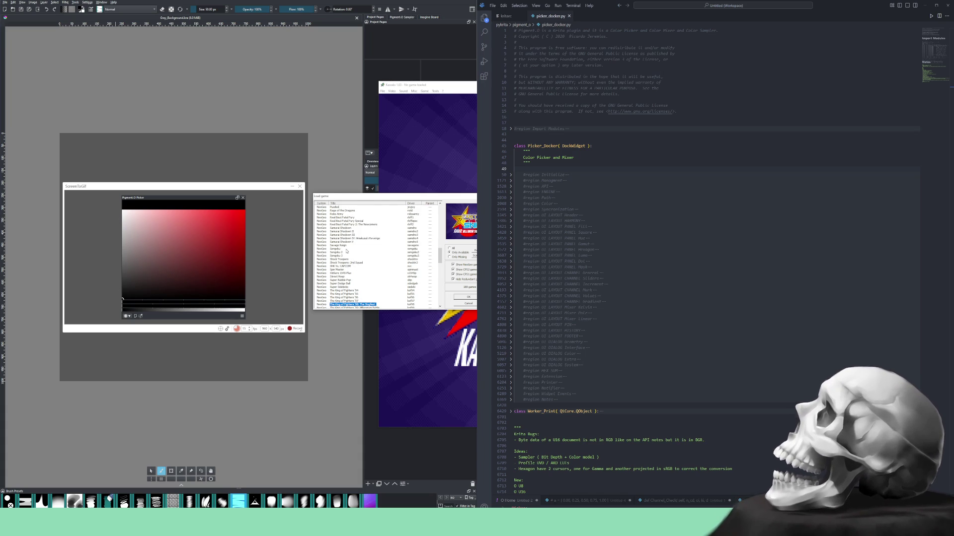
scroll(353, 264, "up", 1)
scroll(353, 264, "up", 1)
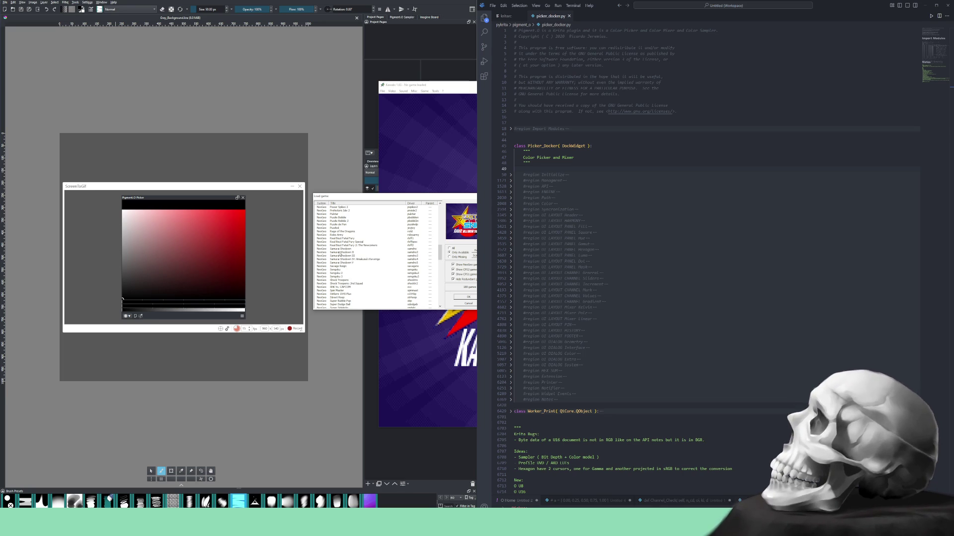
scroll(353, 265, "up", 1)
scroll(353, 265, "up", 1)
scroll(354, 265, "up", 1)
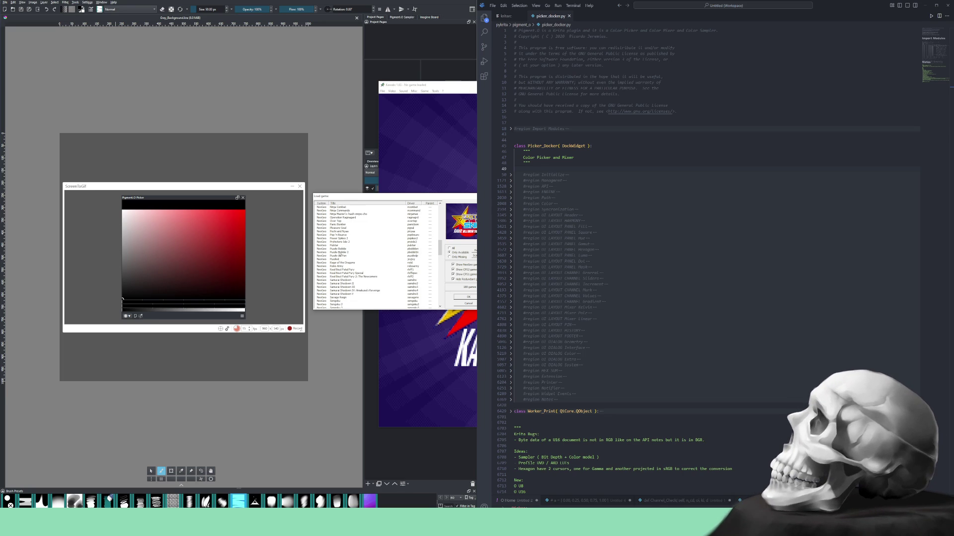
scroll(353, 265, "up", 1)
scroll(353, 264, "up", 1)
scroll(354, 265, "up", 2)
scroll(354, 265, "up", 2)
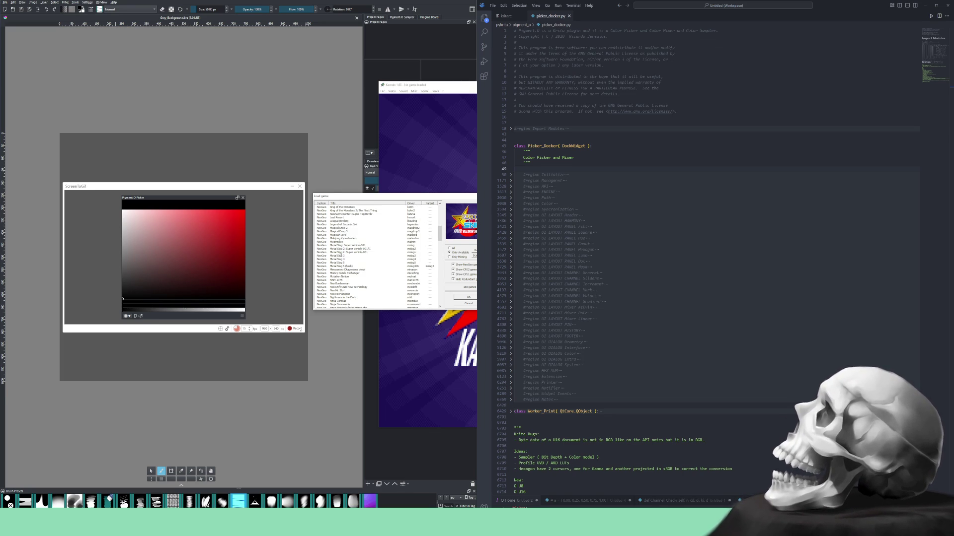
scroll(353, 264, "up", 1)
scroll(353, 265, "up", 2)
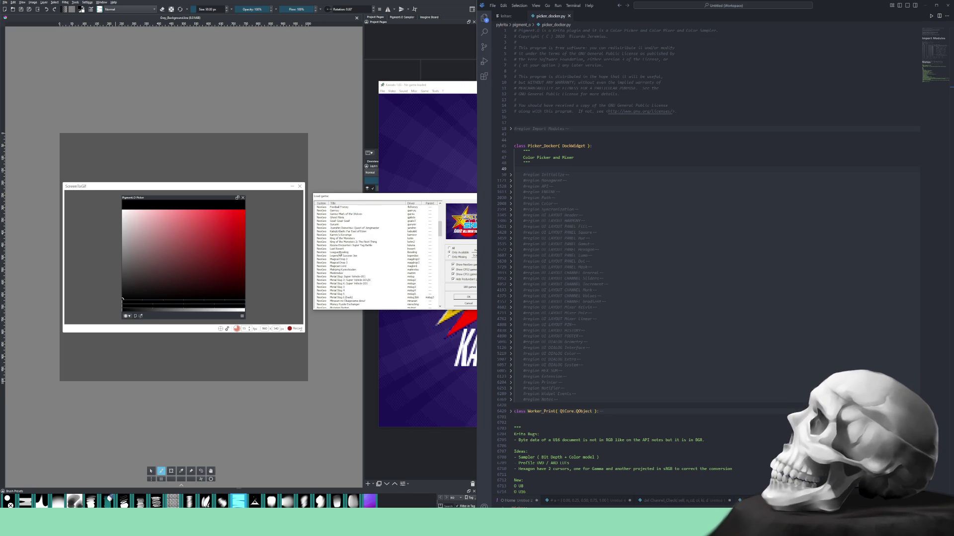
scroll(354, 265, "up", 1)
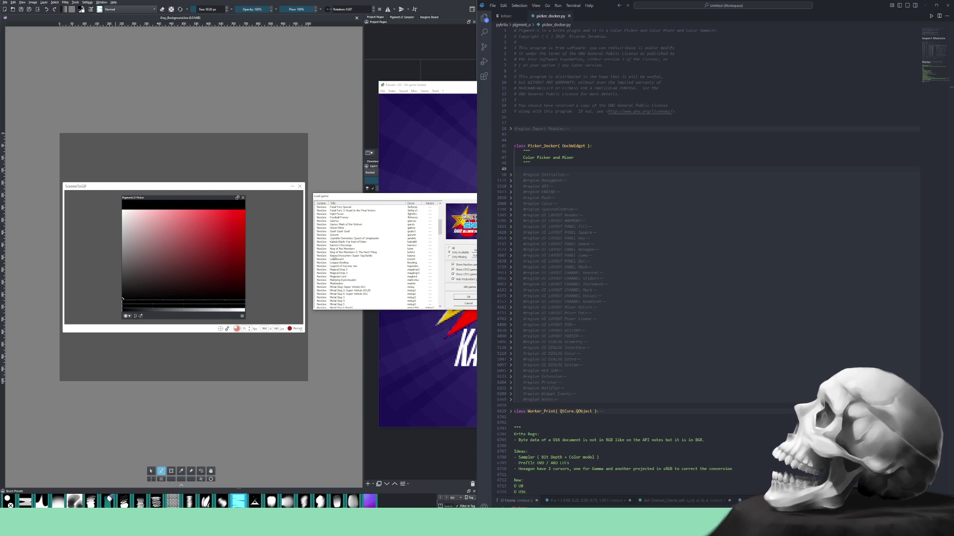
scroll(338, 242, "up", 1)
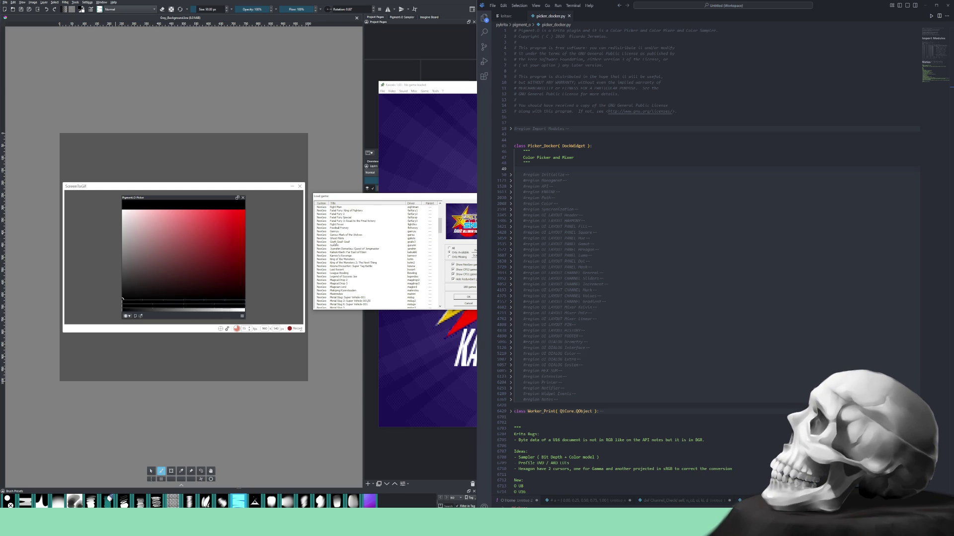
scroll(337, 242, "up", 2)
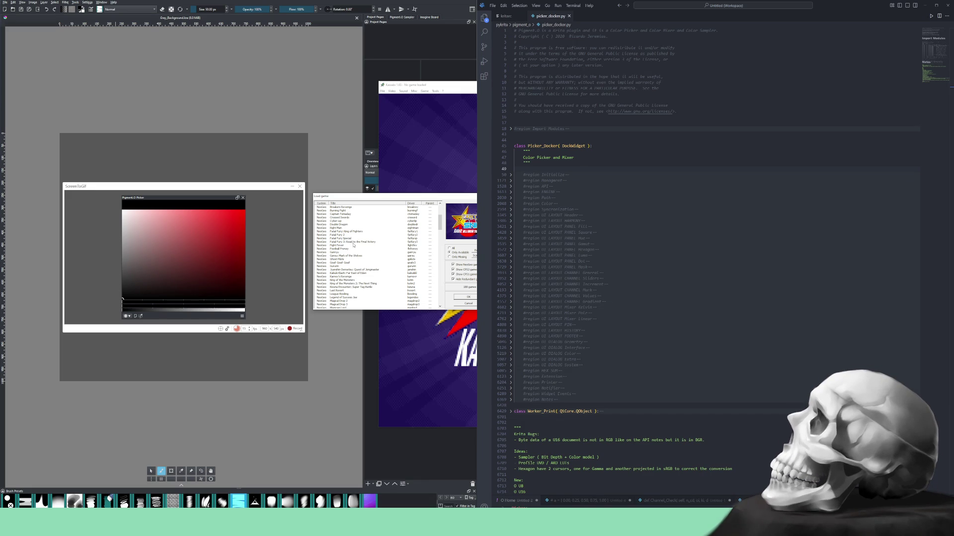
scroll(346, 253, "down", 1)
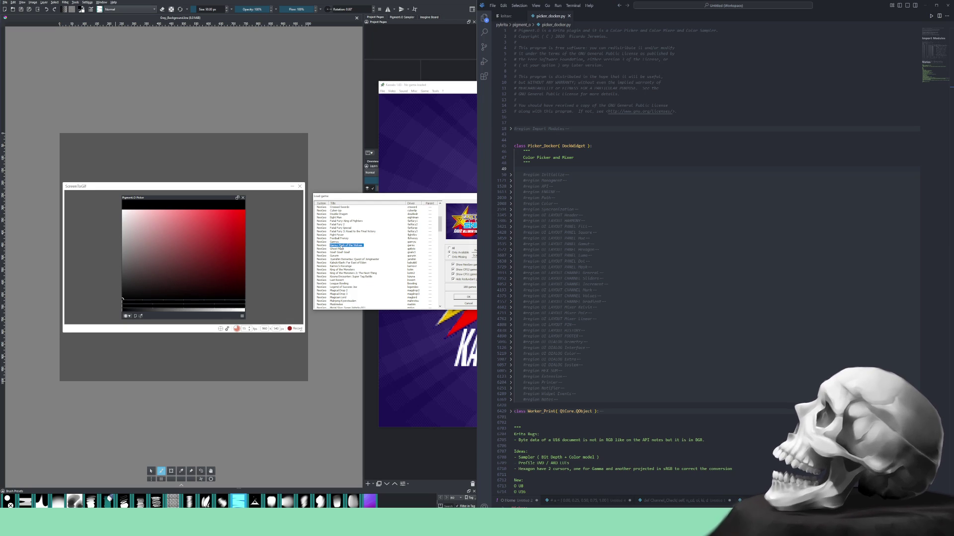
scroll(376, 253, "up", 2)
scroll(376, 254, "up", 2)
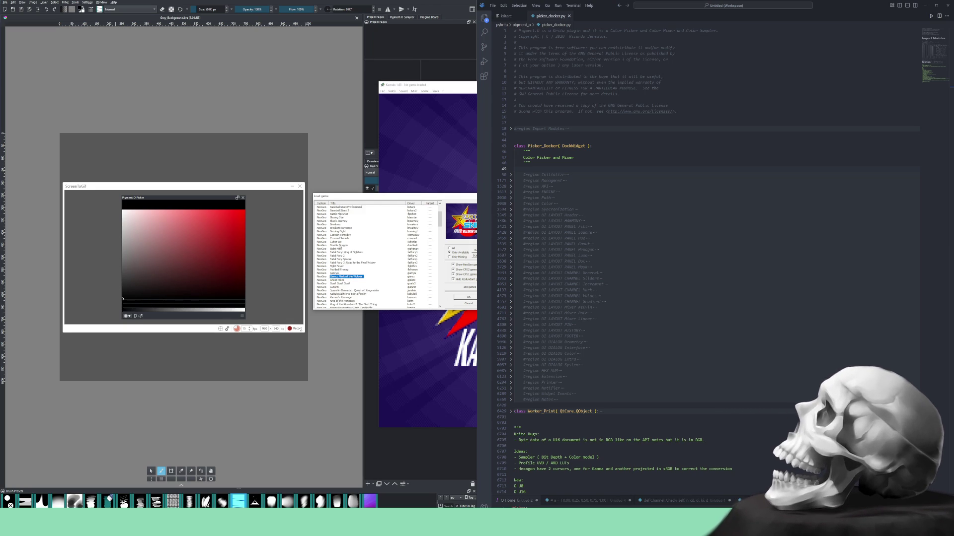
scroll(377, 253, "up", 2)
scroll(376, 254, "up", 2)
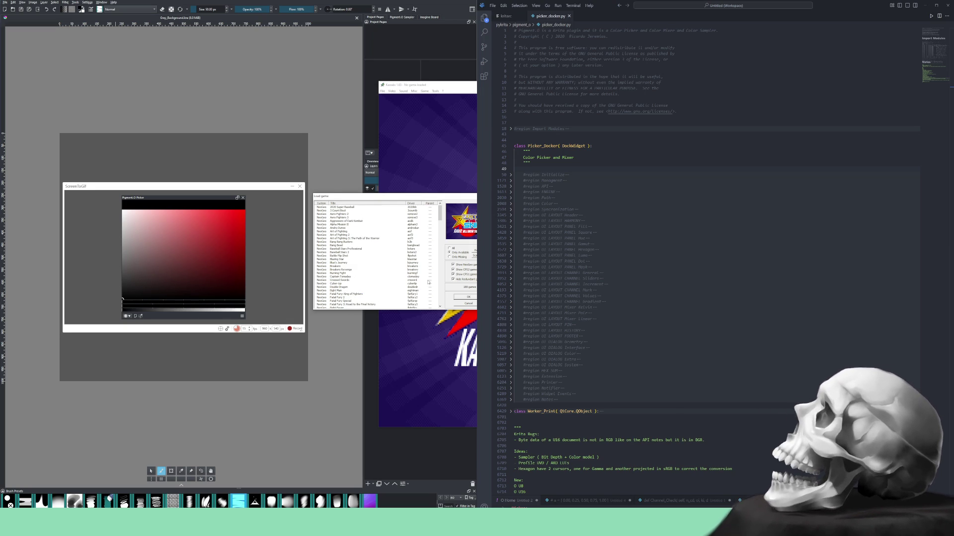
left_click(466, 298)
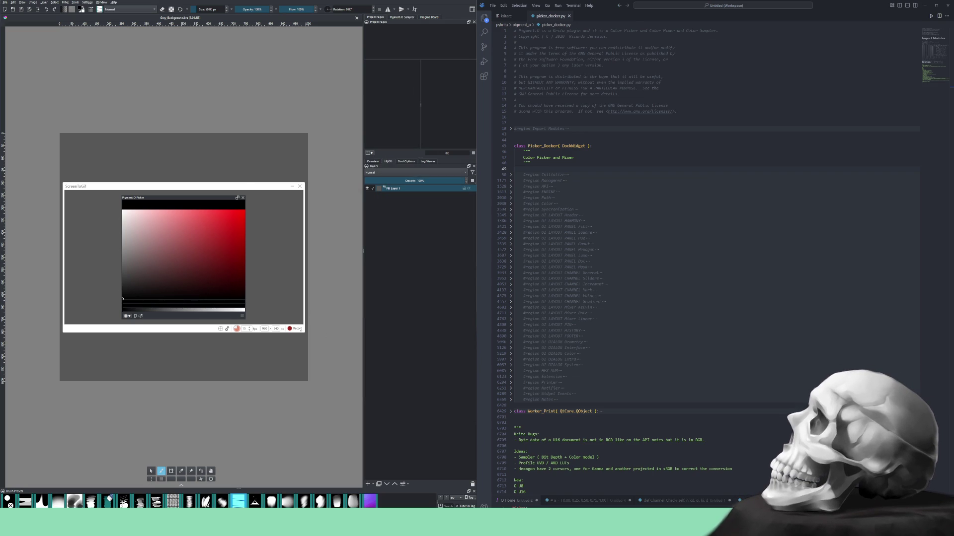
Glance at the Start menu's installed apps, then Alt+Tab to Firefox's Pigment.O page.
key("super")
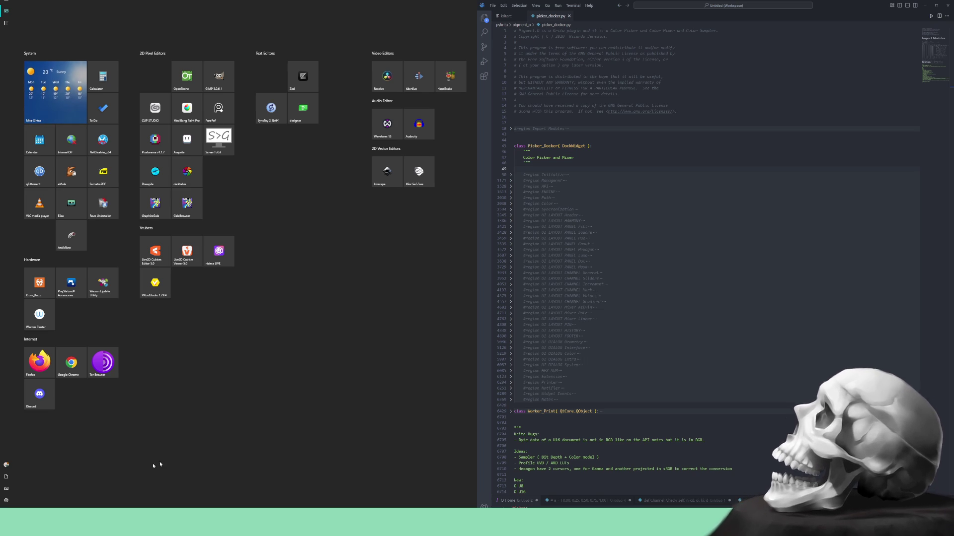
key("Escape")
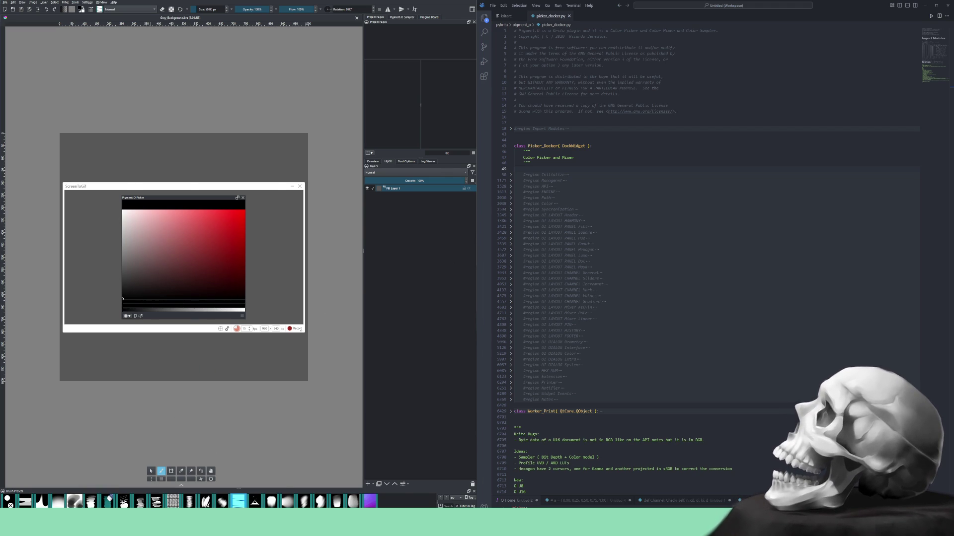
key("alt+Tab")
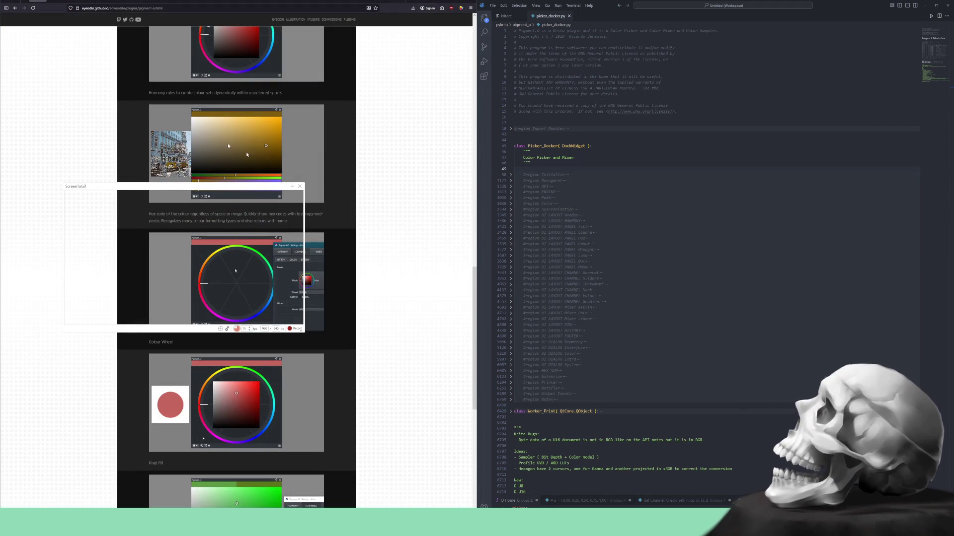
scroll(365, 218, "down", 2)
scroll(364, 218, "down", 2)
scroll(365, 217, "down", 2)
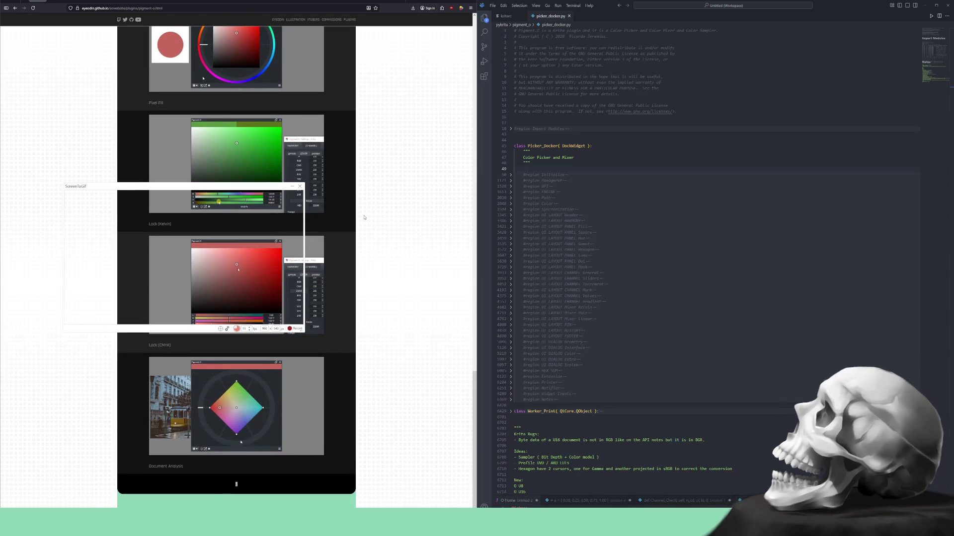
scroll(365, 218, "up", 2)
scroll(367, 219, "up", 2)
scroll(369, 218, "up", 3)
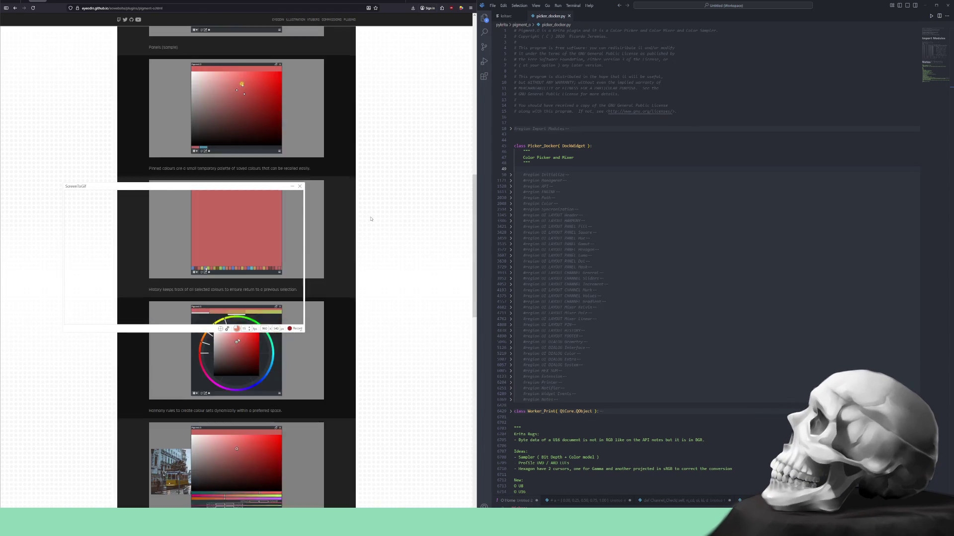
scroll(370, 218, "up", 3)
scroll(372, 218, "up", 3)
scroll(374, 217, "up", 3)
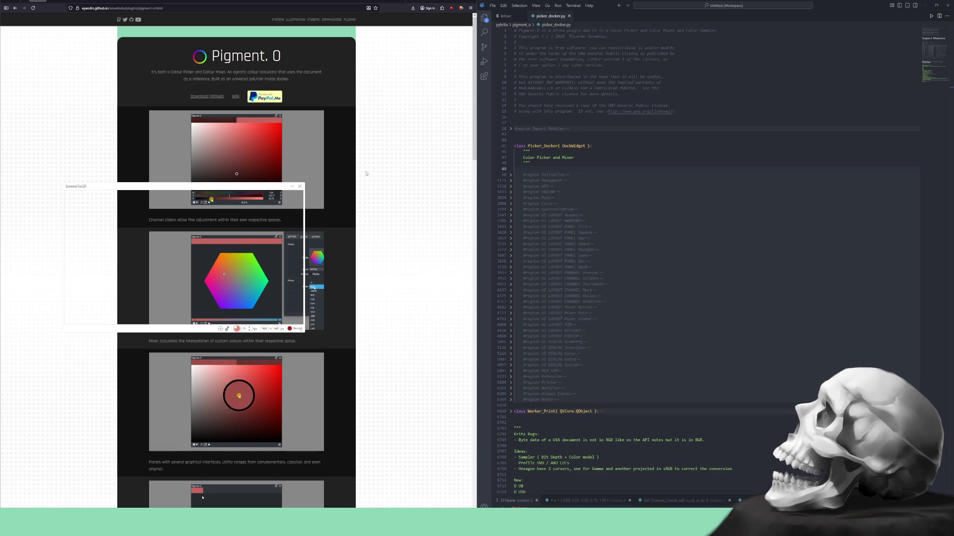
scroll(365, 173, "down", 2)
scroll(365, 174, "down", 2)
scroll(366, 173, "down", 2)
scroll(366, 174, "down", 3)
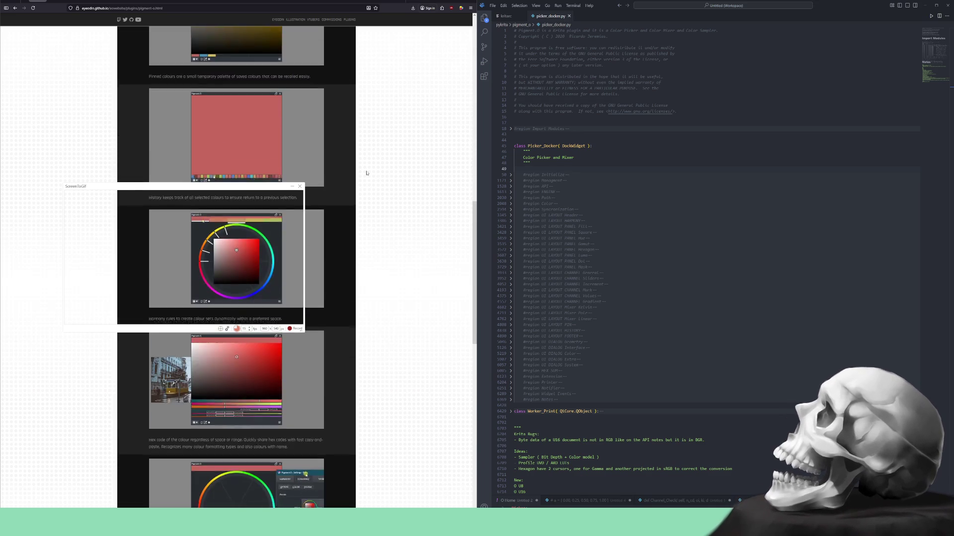
scroll(366, 174, "down", 3)
scroll(367, 172, "down", 3)
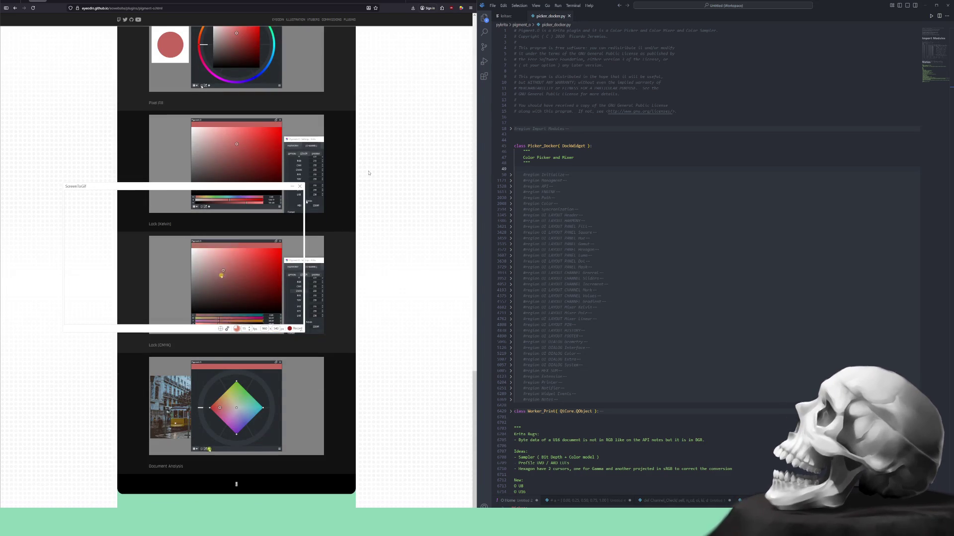
scroll(366, 173, "up", 3)
scroll(369, 174, "up", 3)
scroll(371, 173, "up", 3)
scroll(370, 174, "up", 3)
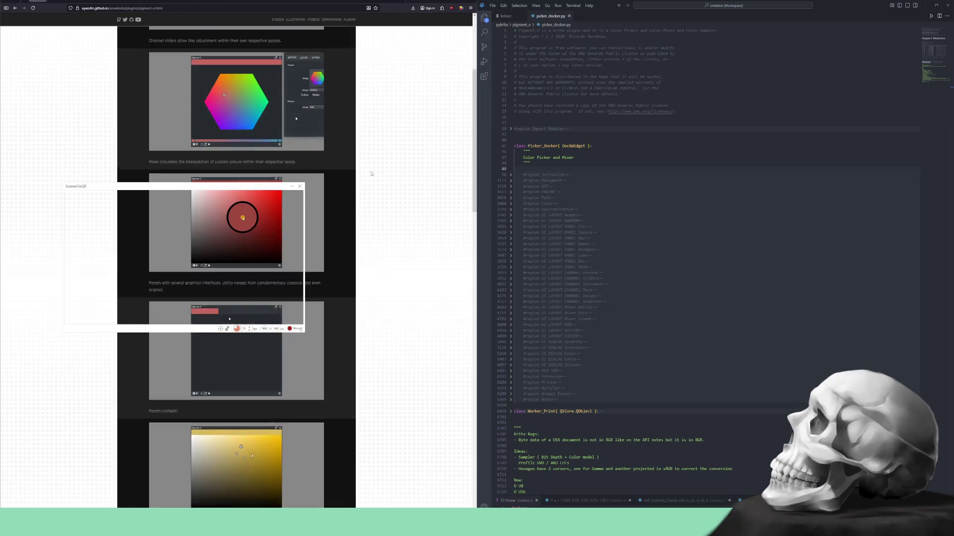
scroll(370, 174, "up", 2)
scroll(371, 174, "down", 2)
scroll(371, 174, "down", 3)
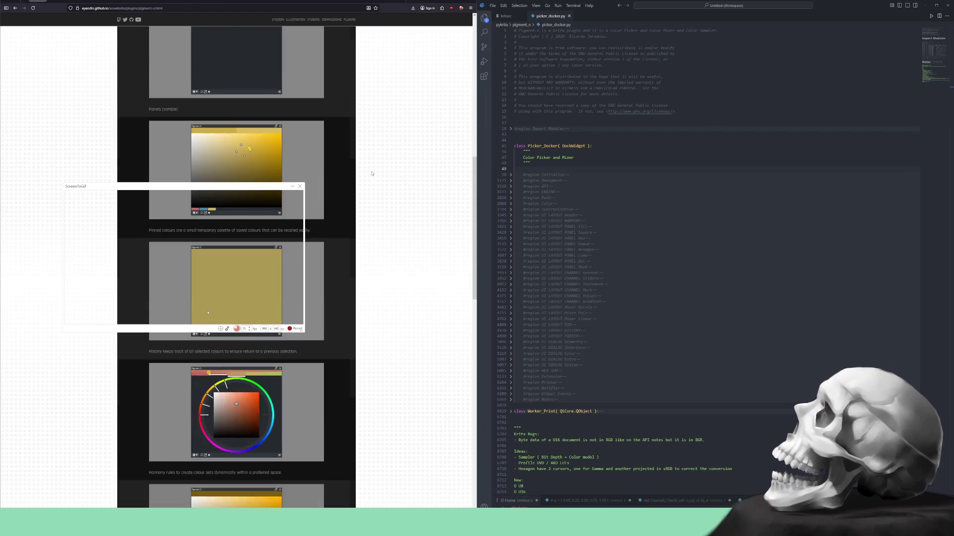
scroll(372, 174, "down", 2)
scroll(371, 174, "down", 2)
scroll(372, 174, "down", 2)
scroll(372, 174, "down", 3)
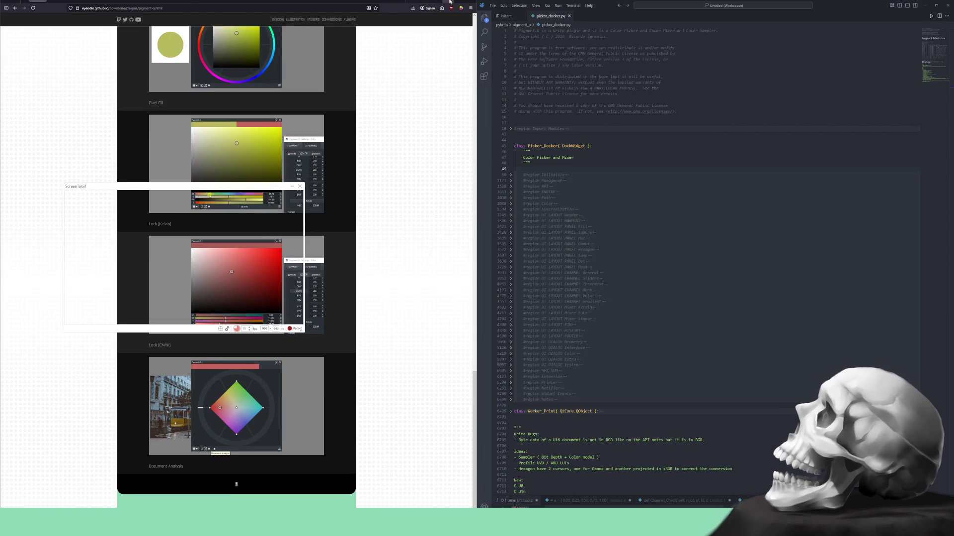
Alt+Tab from the Pigment.O page back to Krita with the picker docker.
key("alt+Tab")
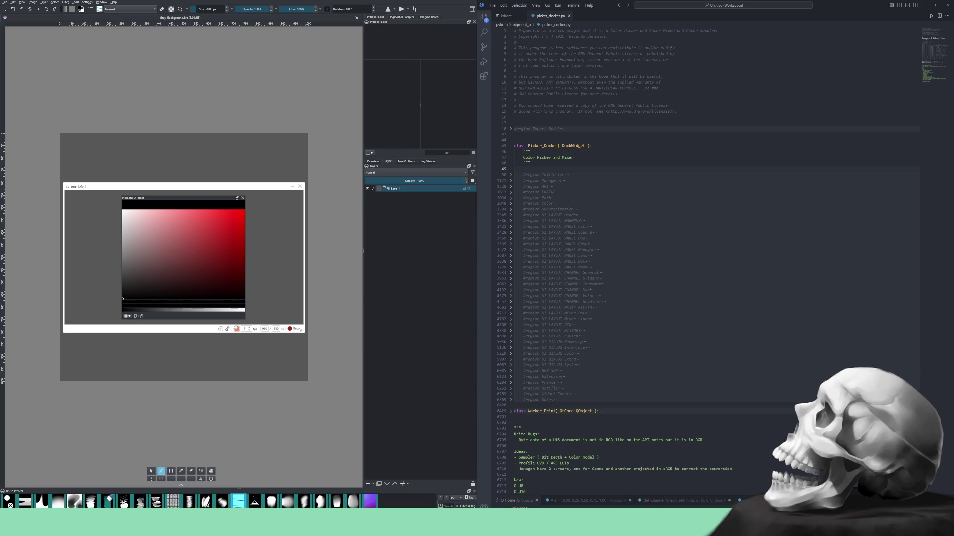
key("alt+Tab")
left_click(383, 218)
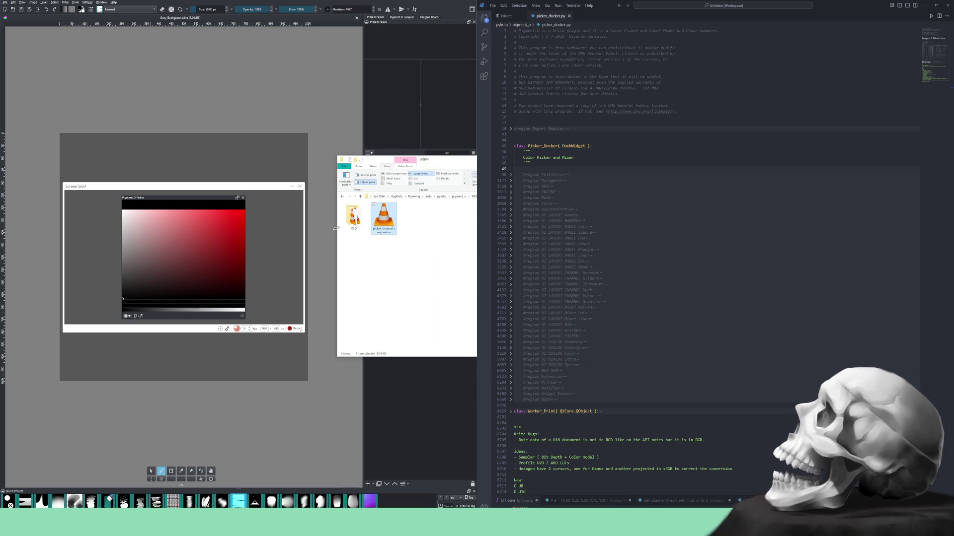
double_click(383, 218)
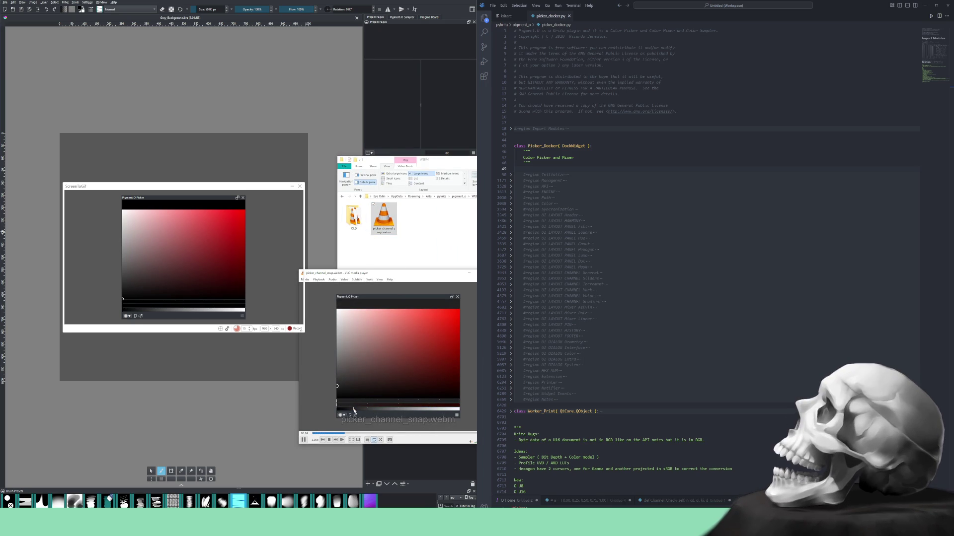
left_click(471, 274)
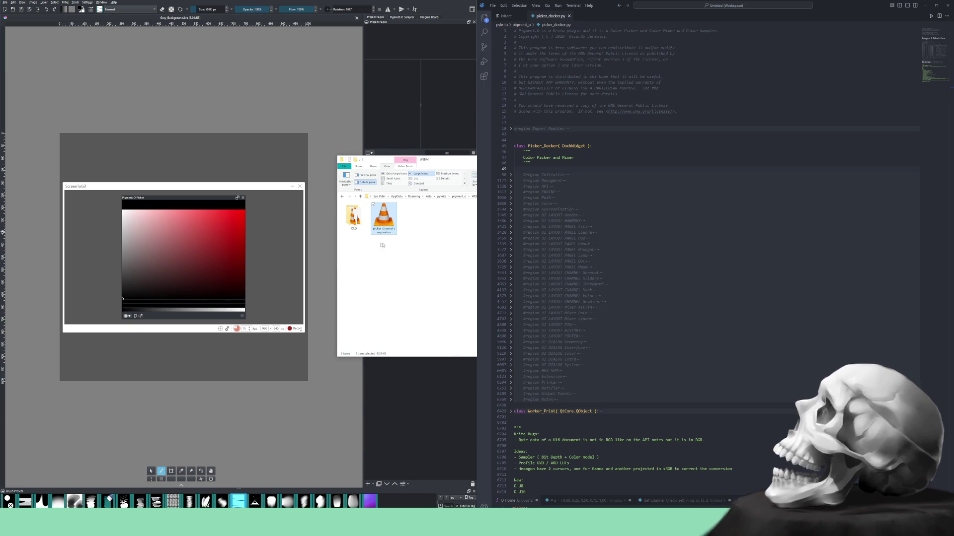
left_click(469, 159)
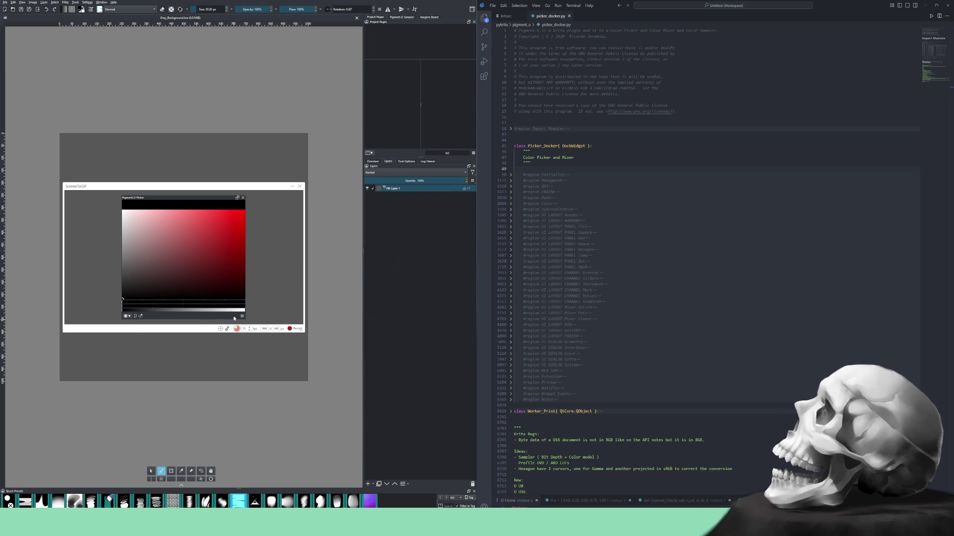
Record the picker's channel slider swept up then down, stopping to load frames in the editor.
left_click(297, 329)
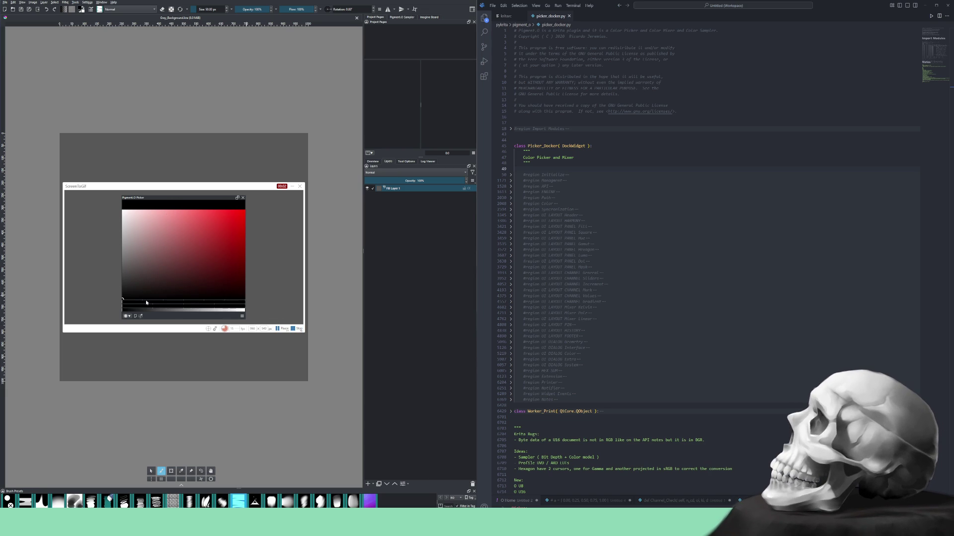
mouse_move(131, 311)
left_mouse_down()
mouse_move(226, 312)
mouse_move(145, 312)
mouse_move(203, 312)
mouse_move(145, 314)
mouse_move(181, 313)
left_mouse_up()
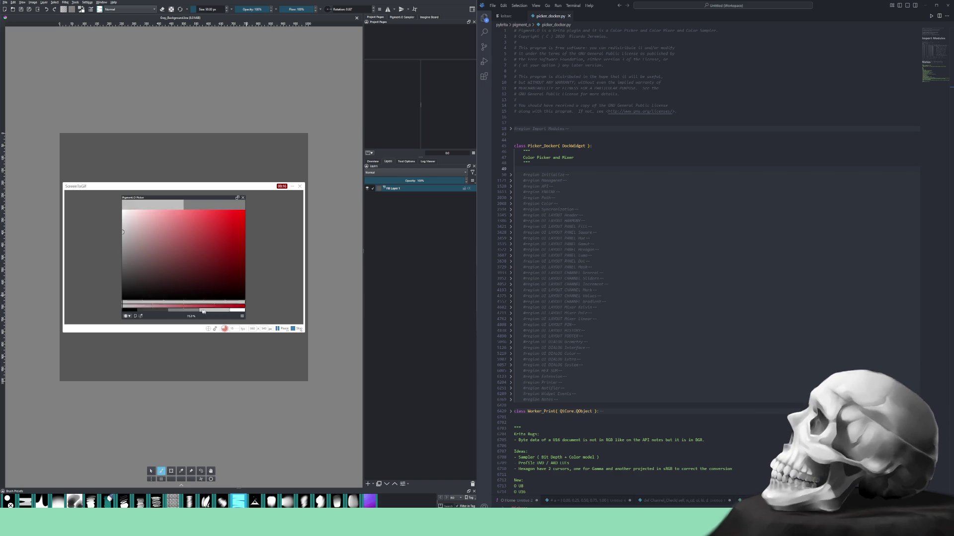
mouse_move(196, 311)
left_mouse_down()
mouse_move(168, 313)
mouse_move(232, 312)
mouse_move(117, 313)
left_mouse_up()
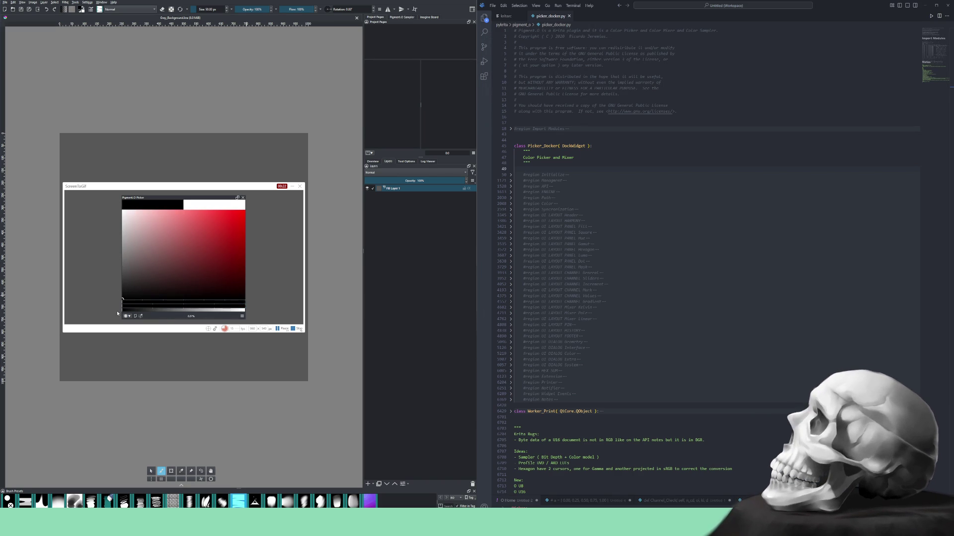
left_click(297, 329)
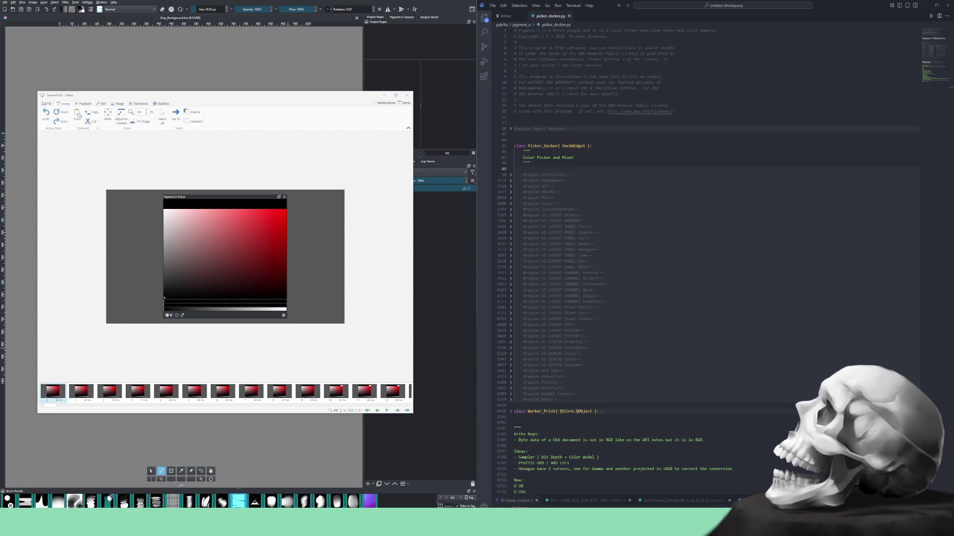
Save the recorded picker clip as a webm video via File > Save as.
left_click(46, 104)
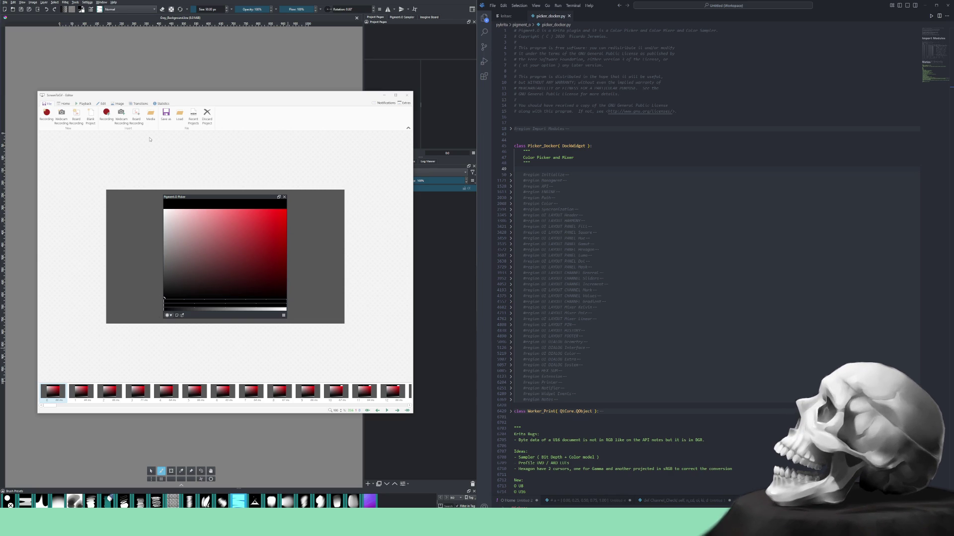
left_click(166, 113)
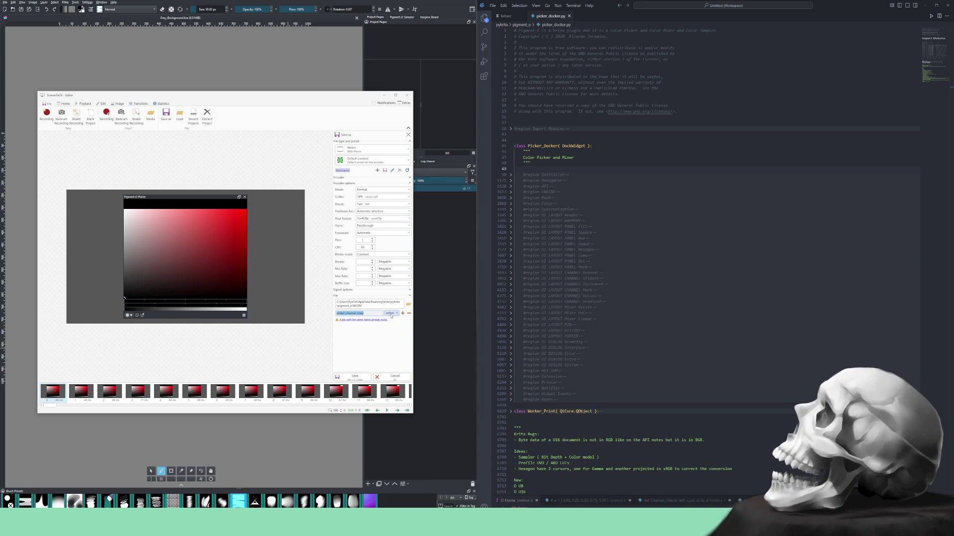
left_click(353, 378)
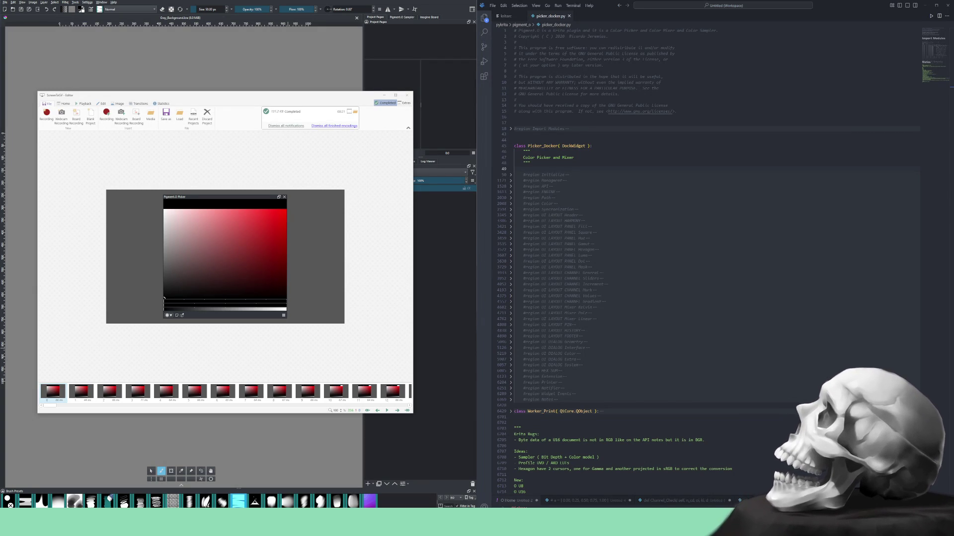
Dismiss the export notification and play picker_channel_snap.webm in VLC, then close it.
left_click(294, 183)
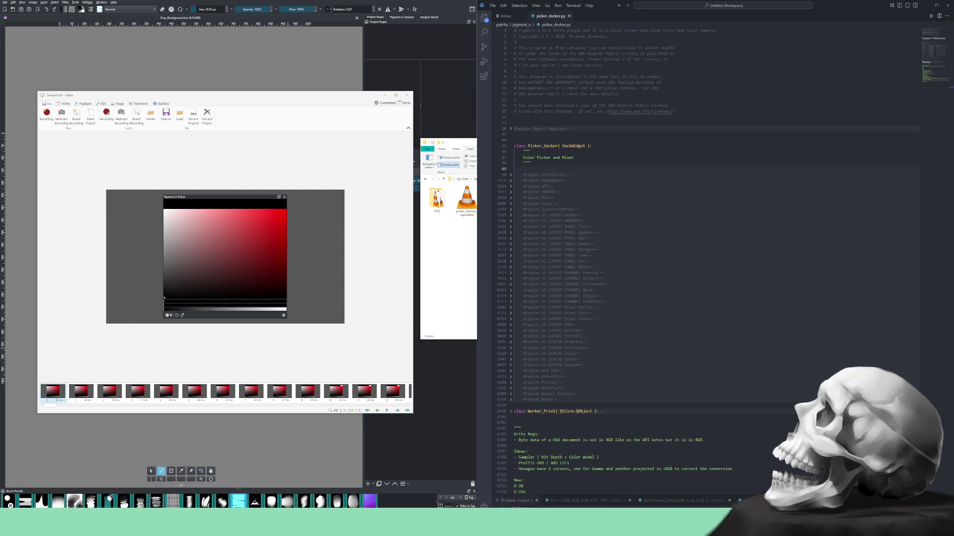
double_click(429, 240)
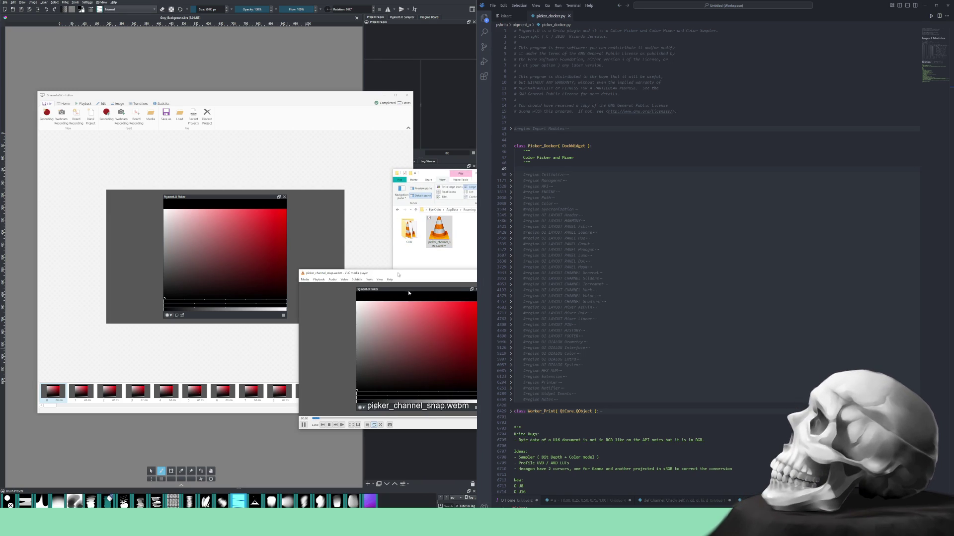
left_click_drag(397, 274, 264, 275)
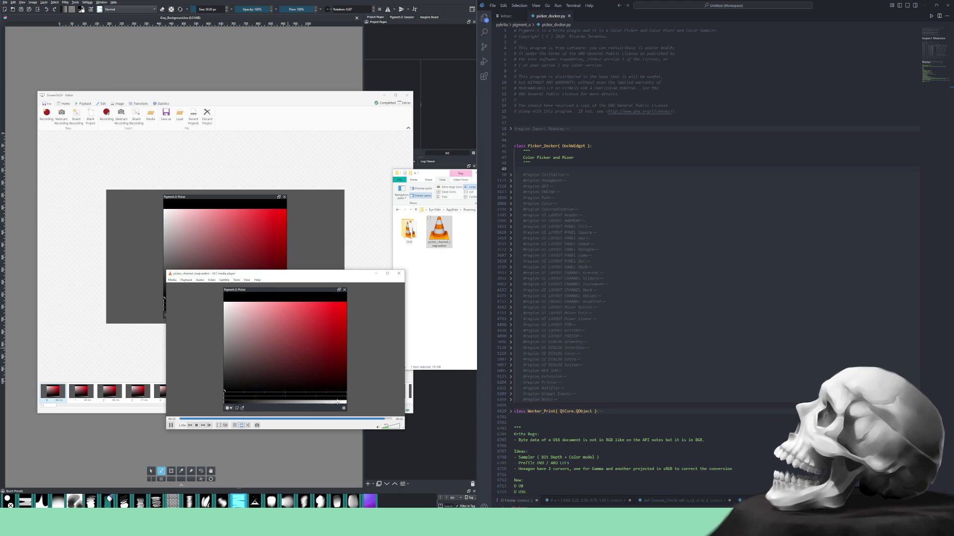
left_click(399, 274)
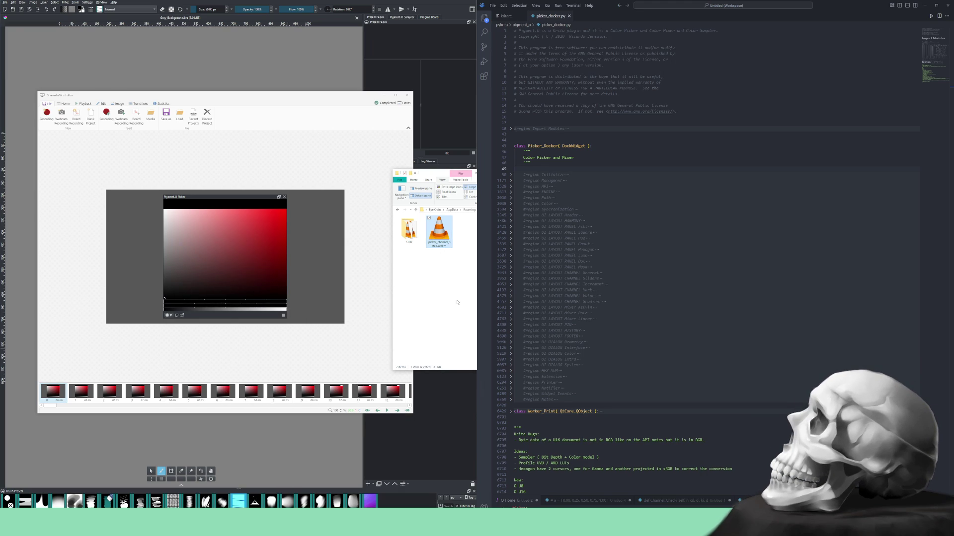
Play po_color_selection.webm from the krita folder, close VLC and the ScreenToGif editor.
double_click(408, 229)
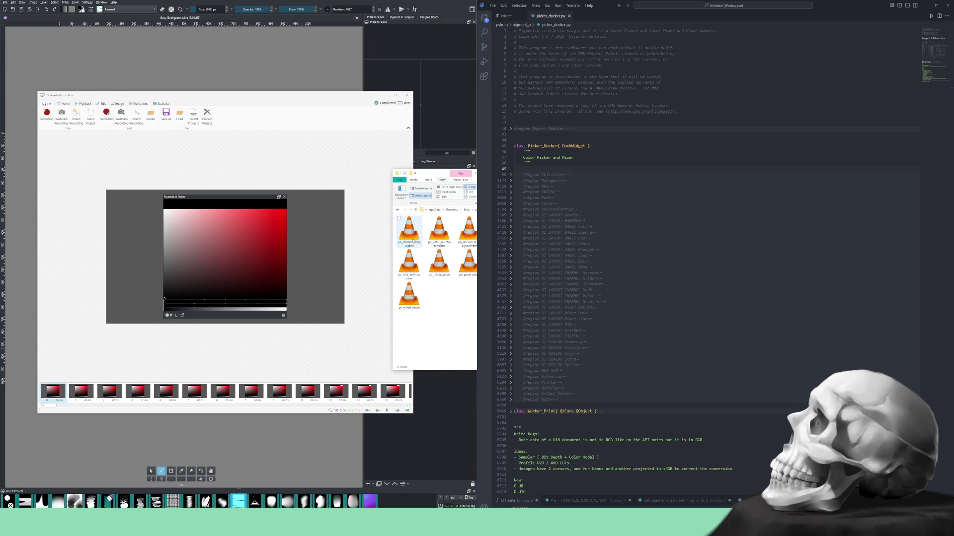
double_click(440, 231)
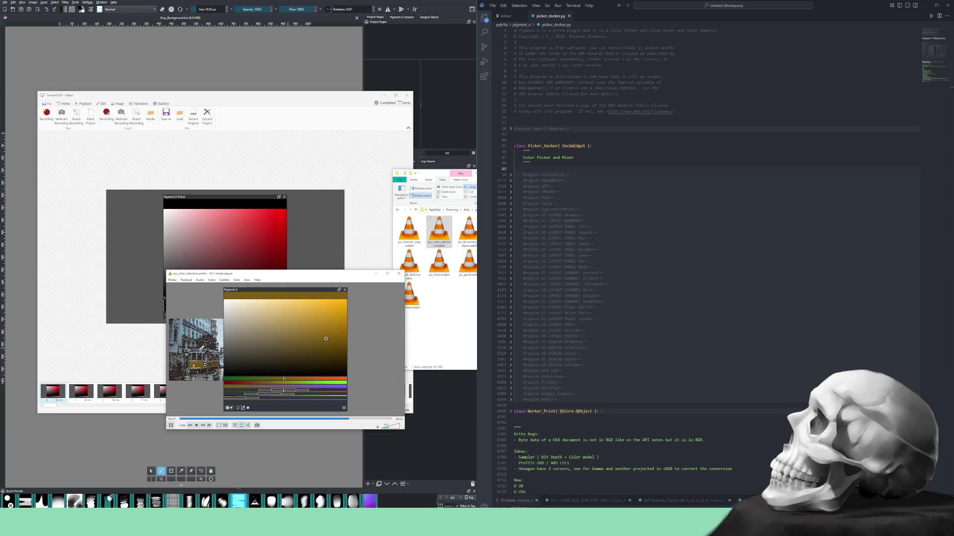
left_click(399, 273)
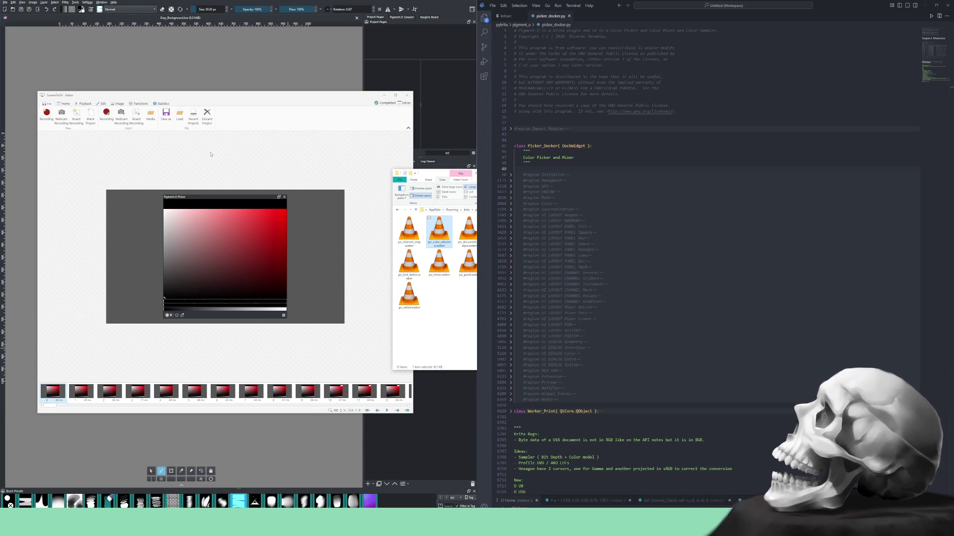
left_click(46, 113)
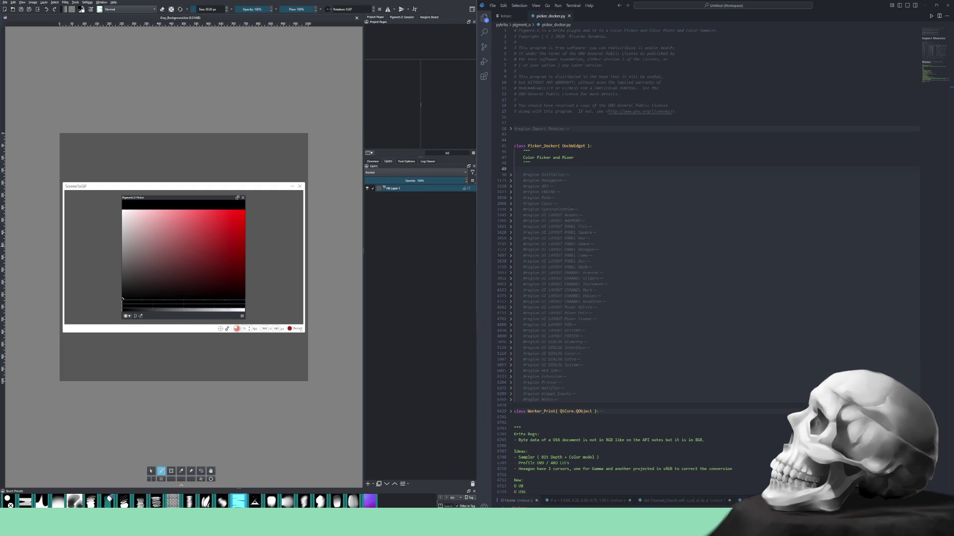
Drop a street reference photo from Imagine Board onto the canvas and set transform opacity to 100%.
left_click(424, 17)
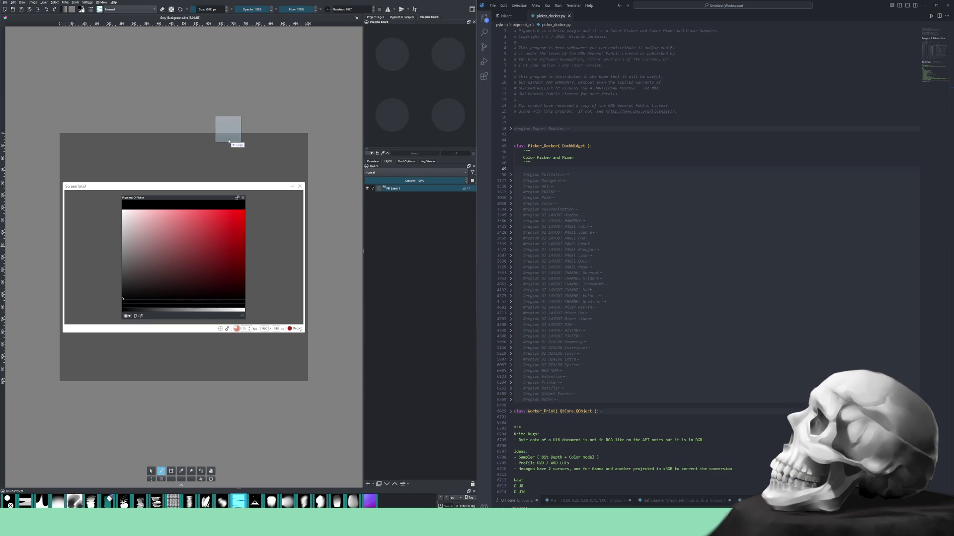
left_click_drag(295, 259, 225, 139)
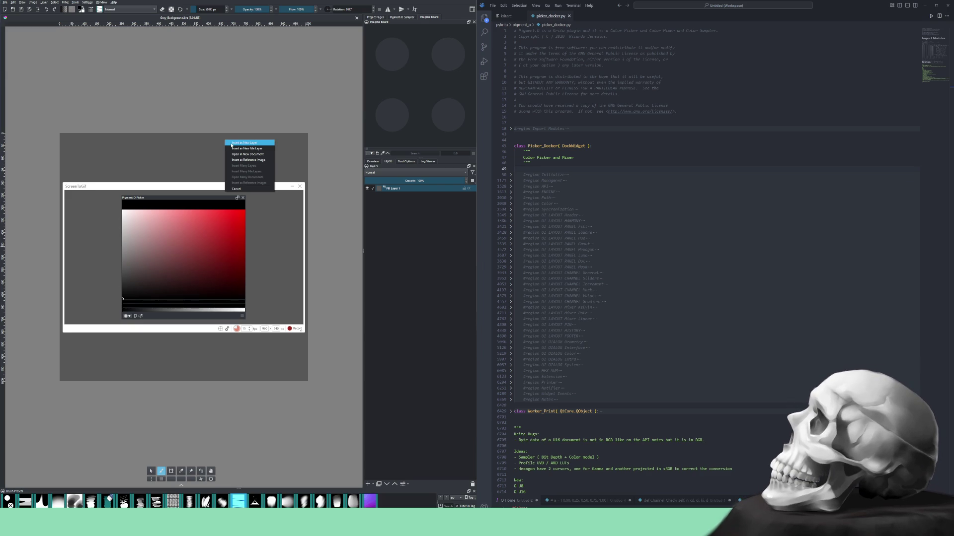
left_click(407, 220)
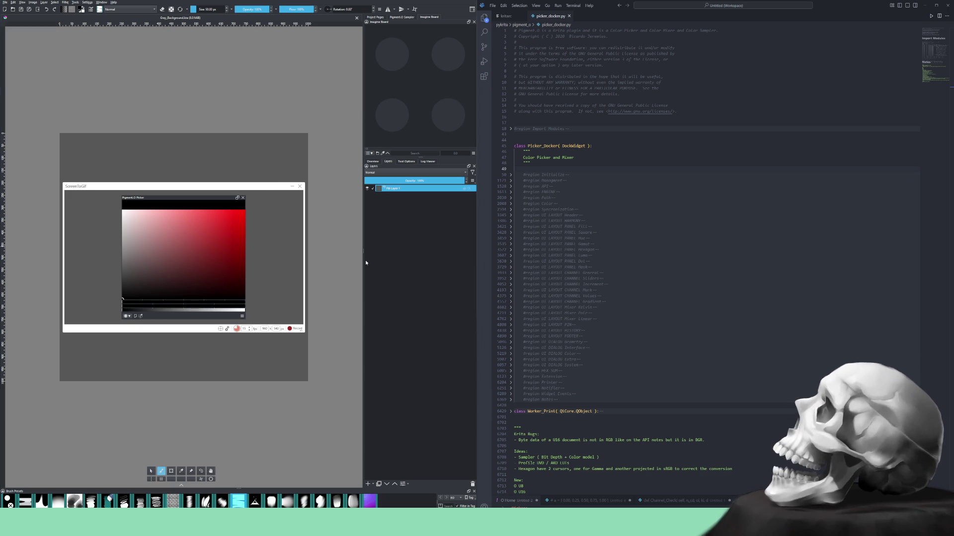
left_click(190, 472)
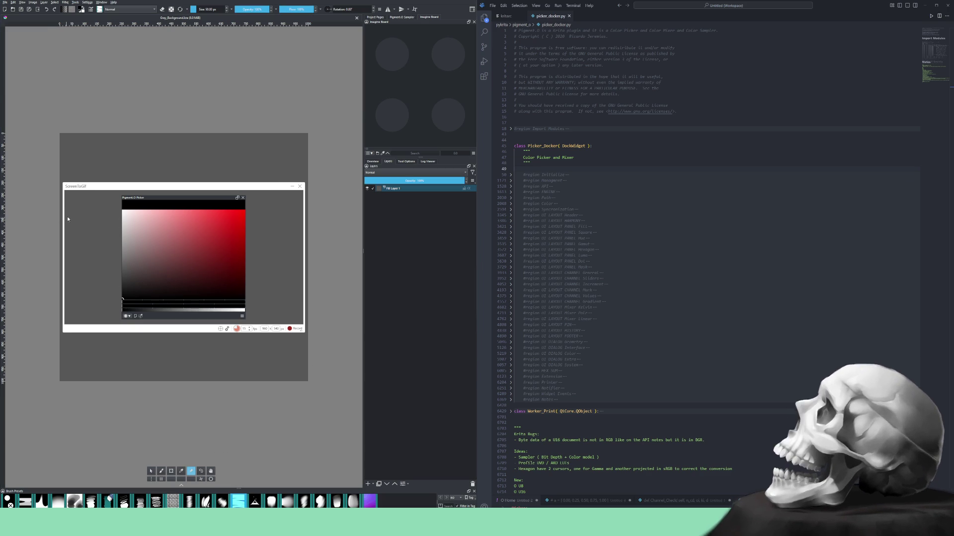
left_click(411, 162)
left_click_drag(368, 175, 472, 174)
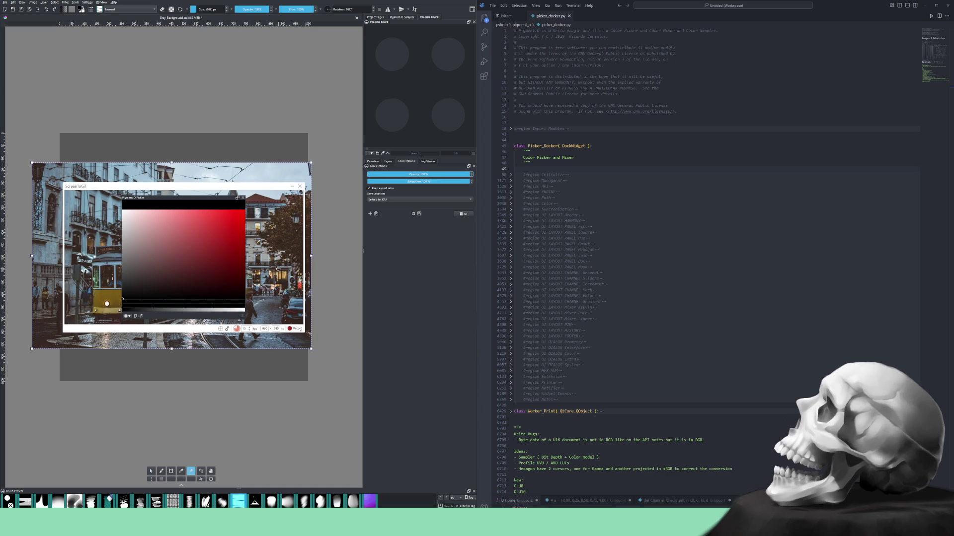
Enlarge and nudge the street photo right and up behind the picker window.
left_click_drag(281, 335, 345, 339)
mouse_move(338, 270)
left_mouse_down()
mouse_move(315, 235)
mouse_move(304, 259)
left_mouse_up()
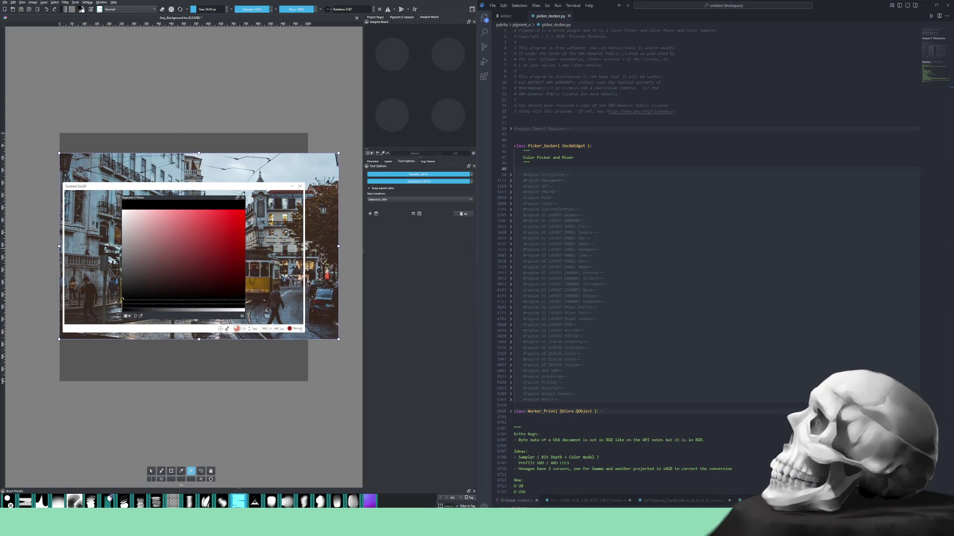
left_click_drag(317, 270, 317, 265)
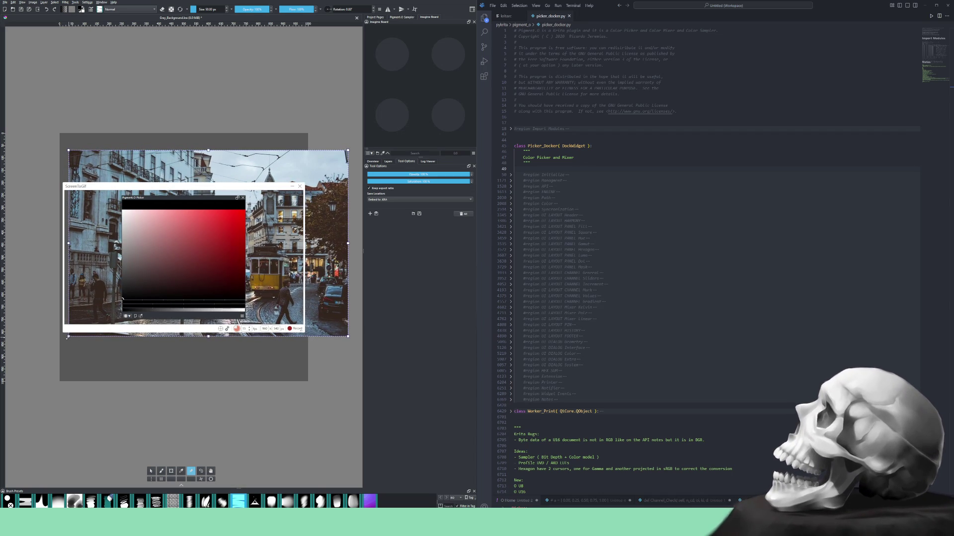
left_click_drag(69, 336, 50, 349)
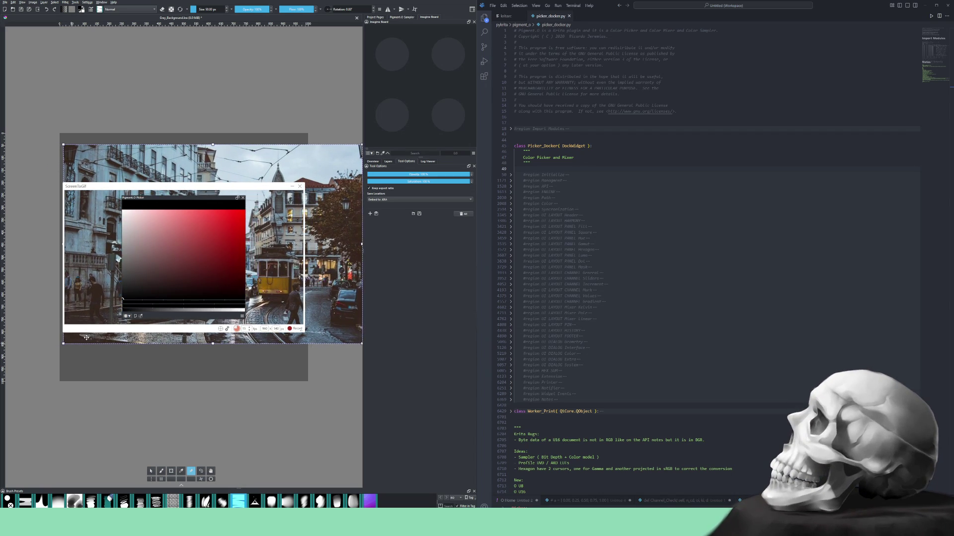
left_click_drag(70, 343, 84, 334)
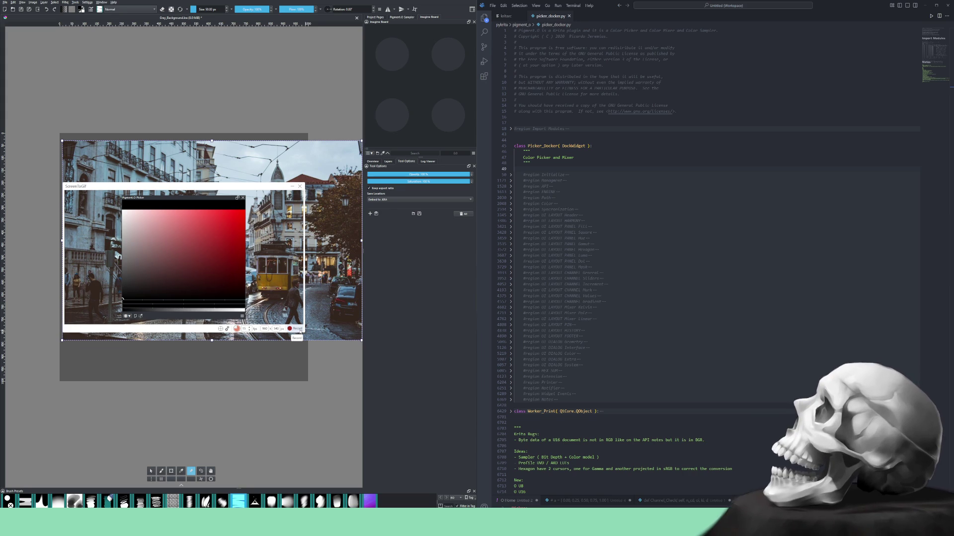
Record the picker sampling orange from the yellow tram, stop, and keep the clip for editing.
left_click(291, 329)
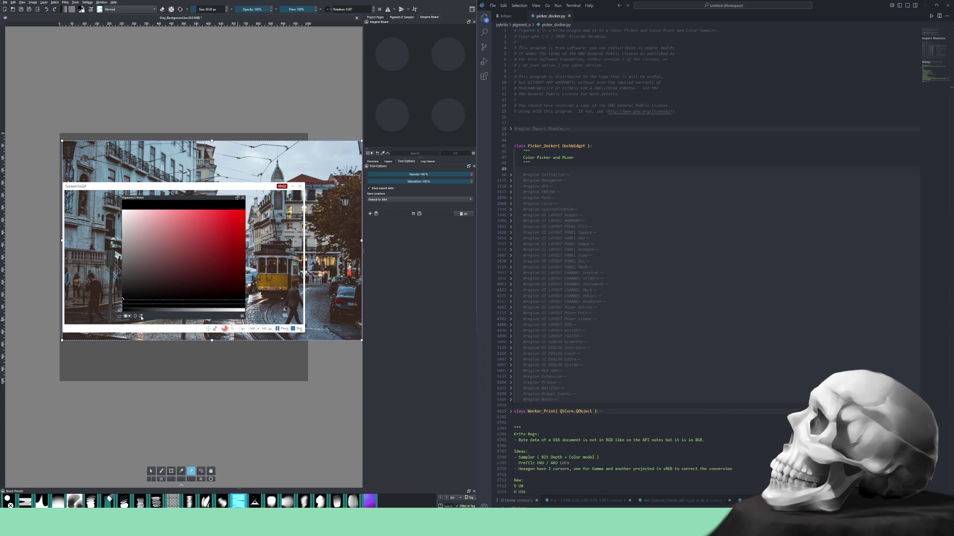
left_click(274, 279)
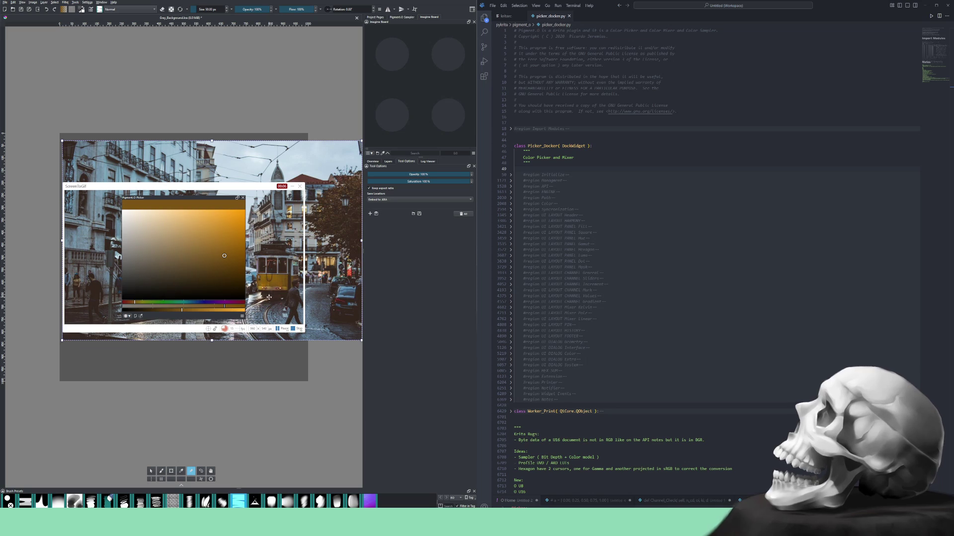
left_click(297, 329)
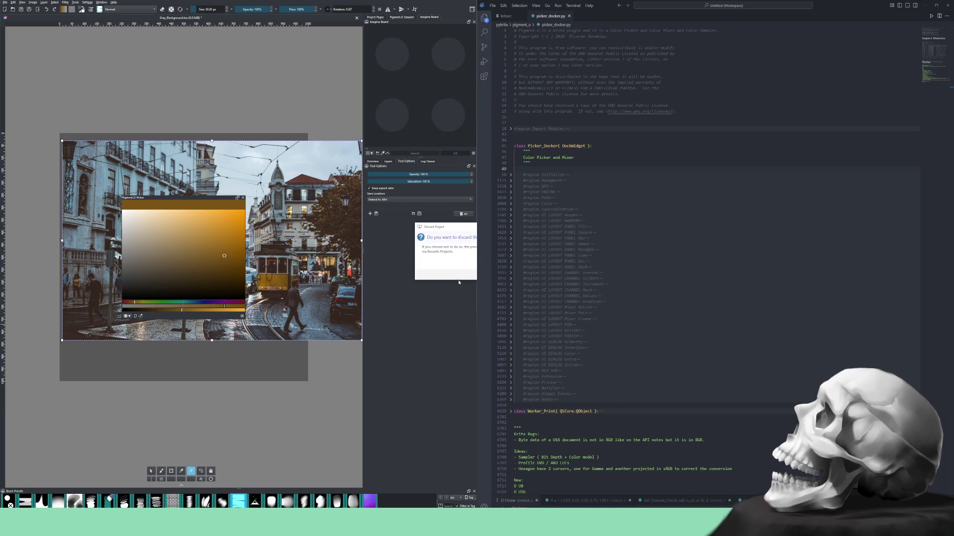
key("Return")
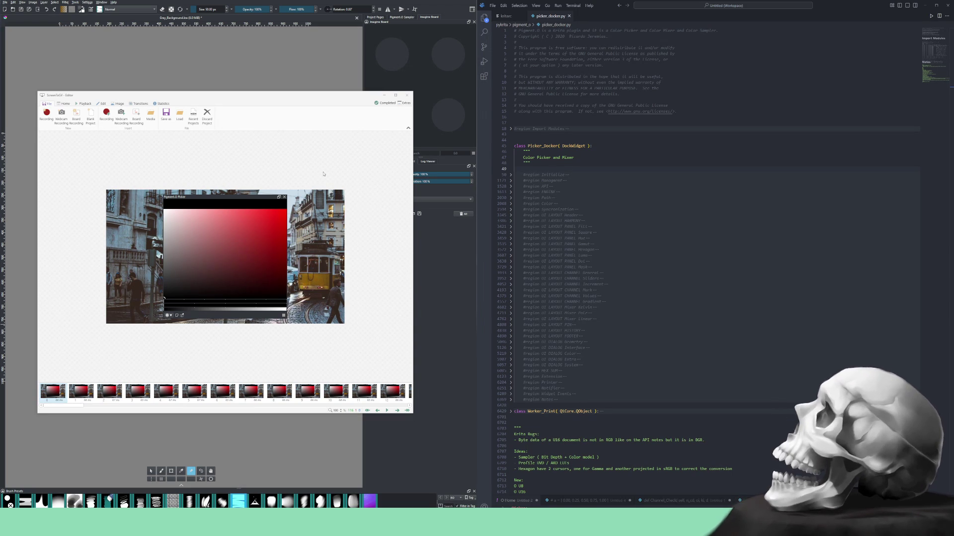
Save the clip as picker_color_sampler.webm so it opens in VLC.
left_click(166, 114)
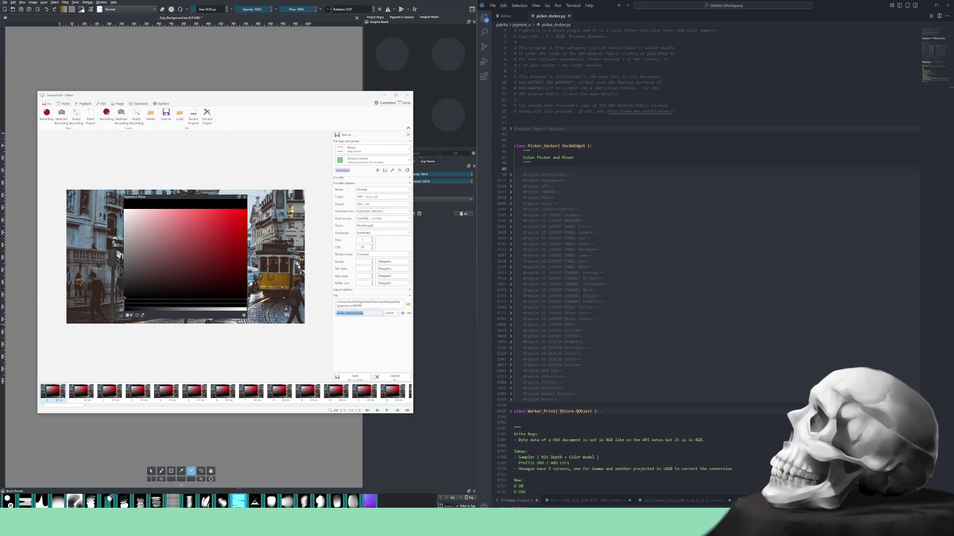
key("End")
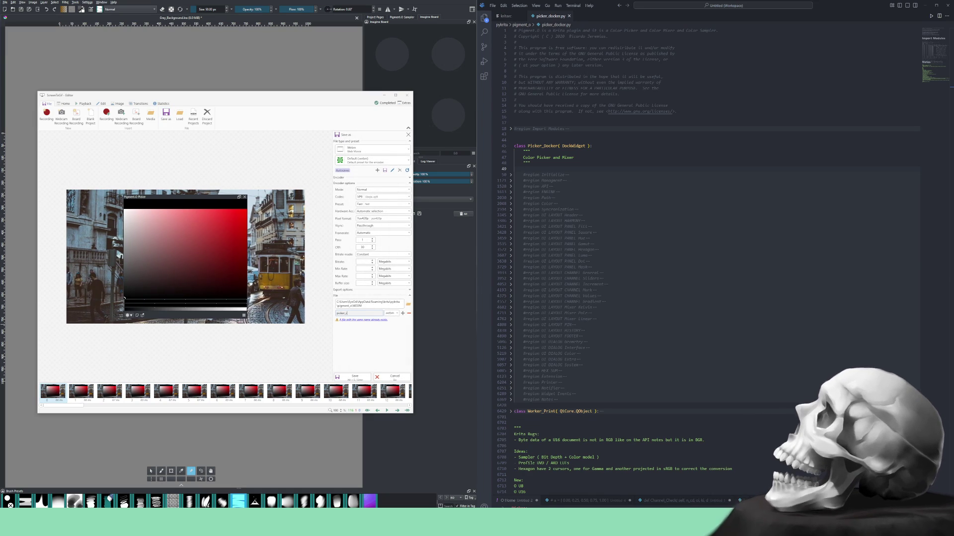
type("1")
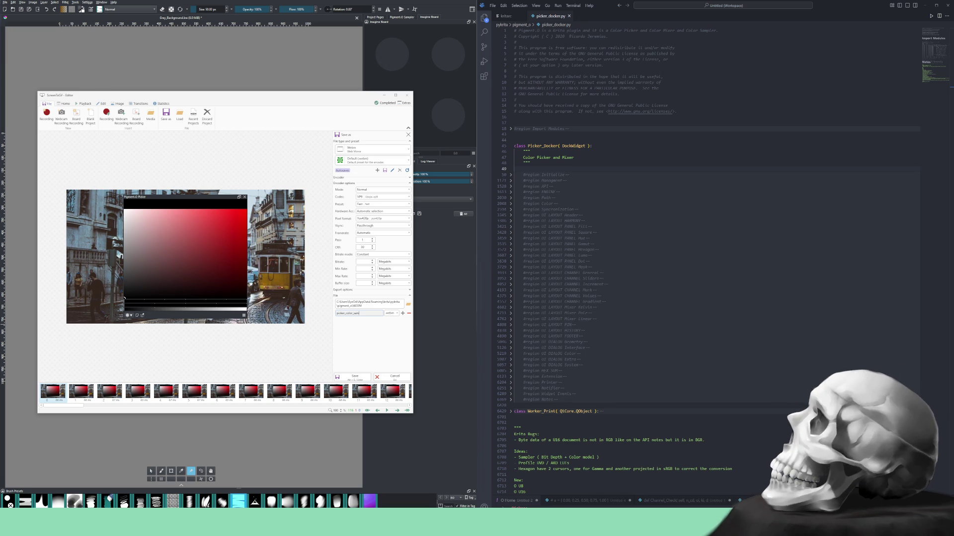
type("le")
left_click(355, 377)
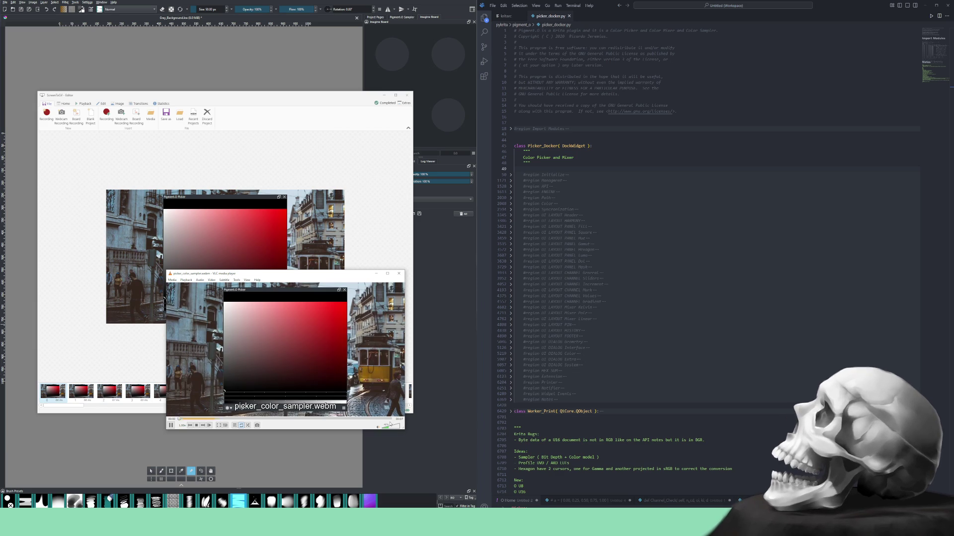
Close VLC, discard the finished ScreenToGif project and close its editor.
left_click(399, 273)
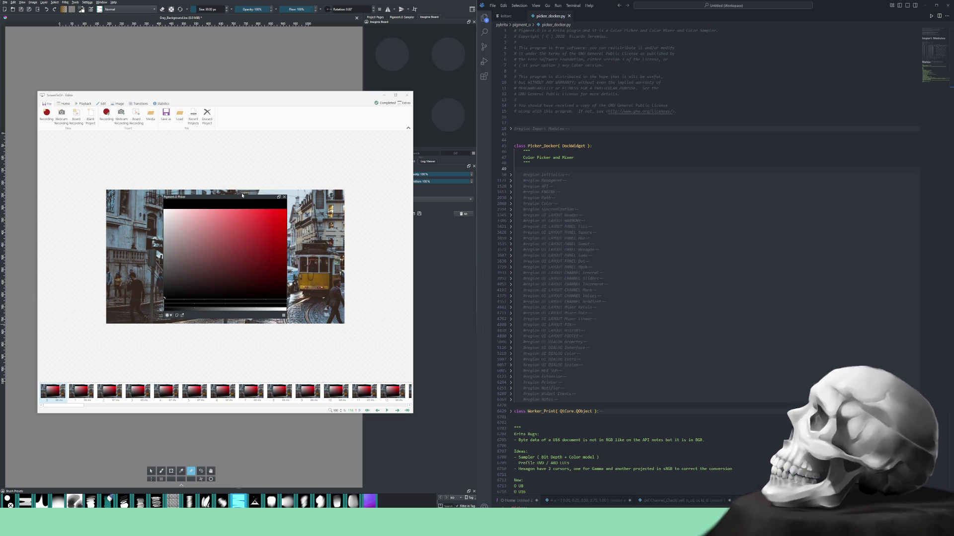
left_click(206, 114)
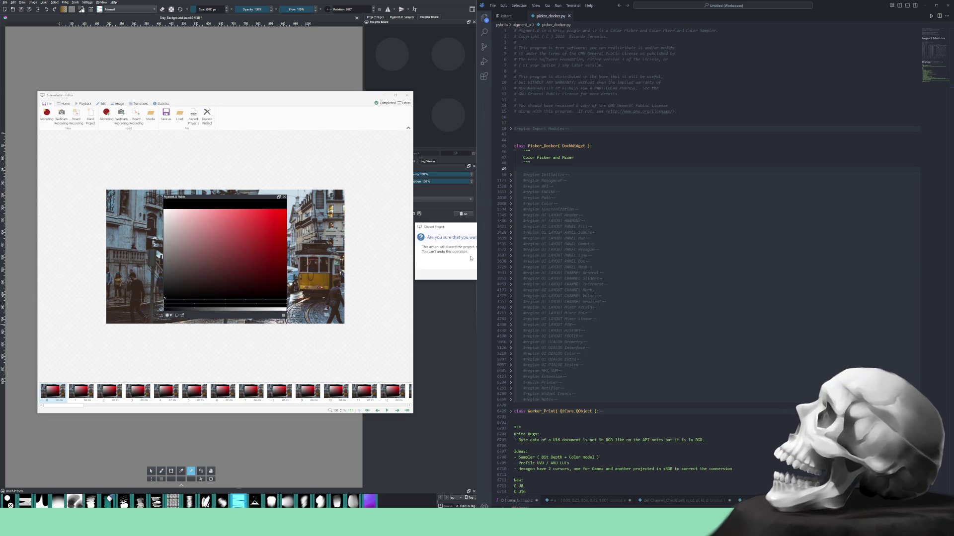
key("Return")
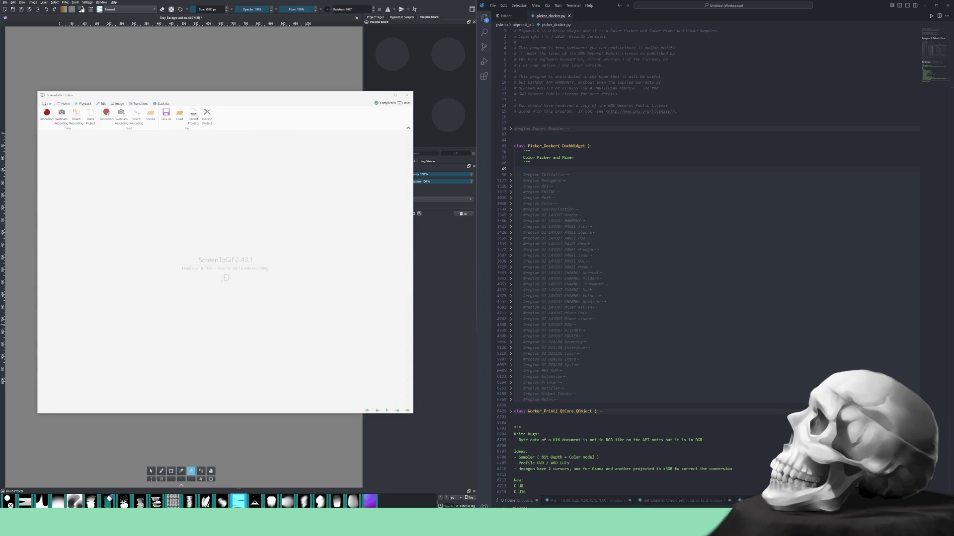
left_click(46, 120)
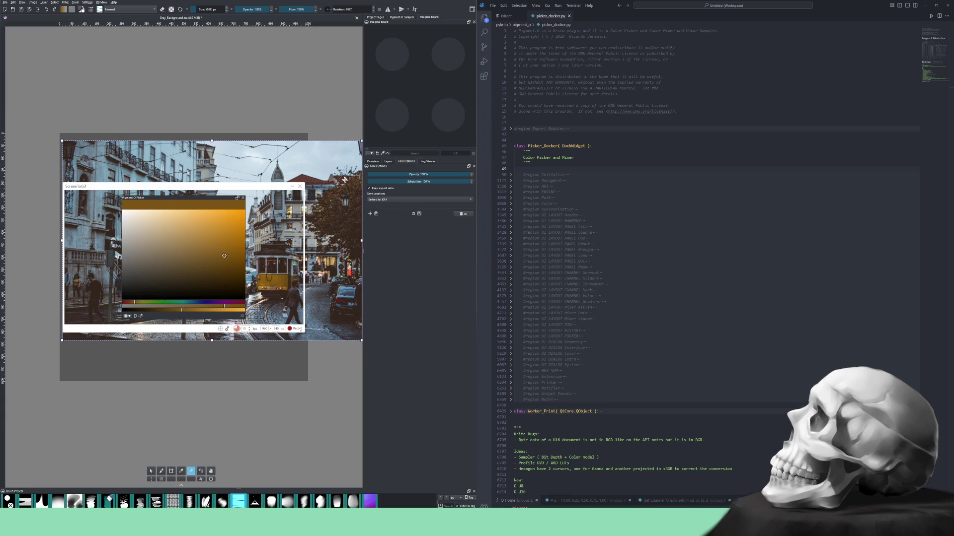
Select and delete the street reference image, leaving the grey canvas behind the picker.
left_click(278, 110)
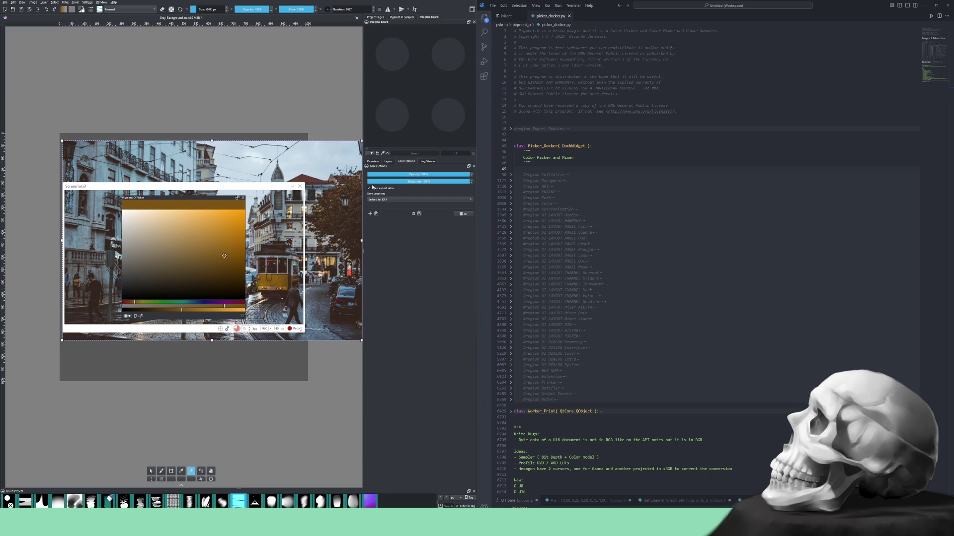
left_click_drag(305, 166, 228, 139)
right_click(228, 139)
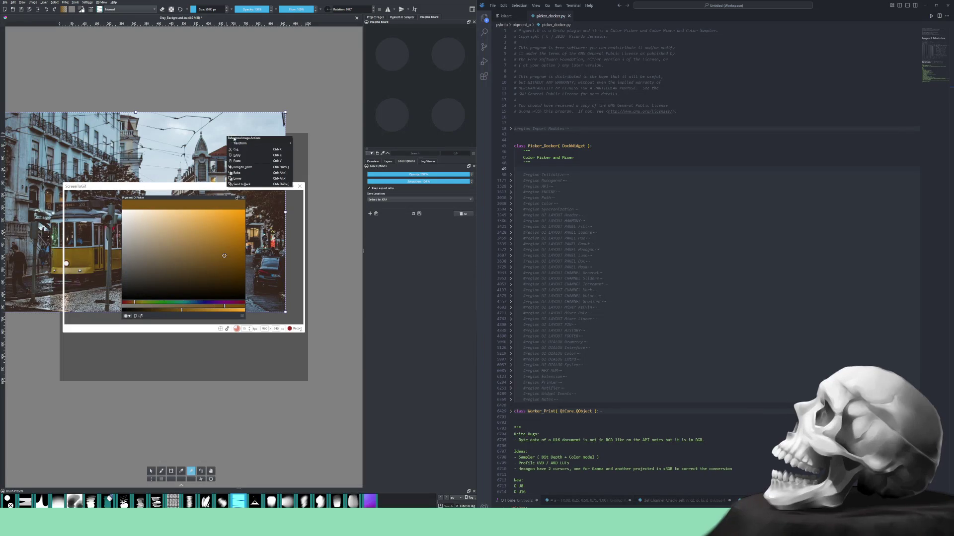
left_click(218, 111)
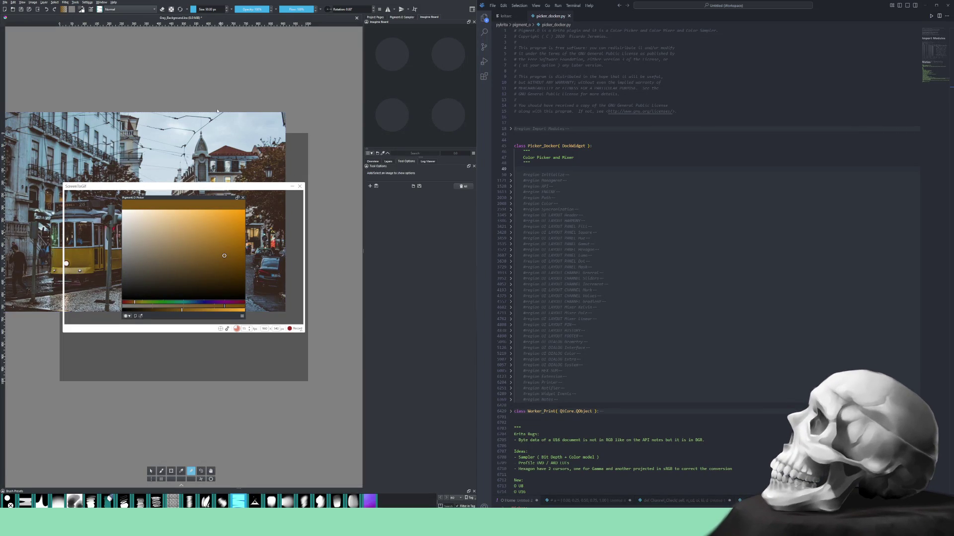
key("Delete")
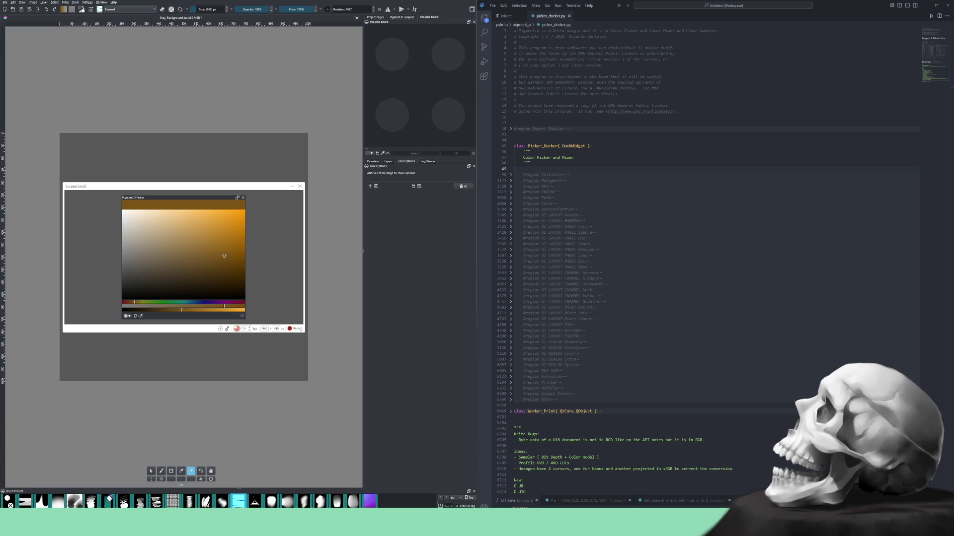
Insert the street photo as a new layer and start transforming it, nudging it down.
left_click_drag(248, 137, 250, 147)
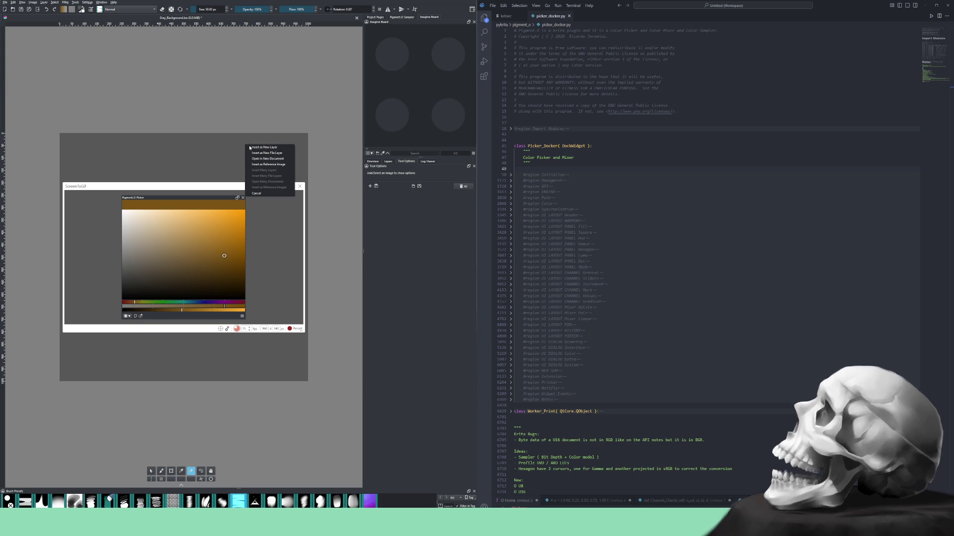
left_click(253, 148)
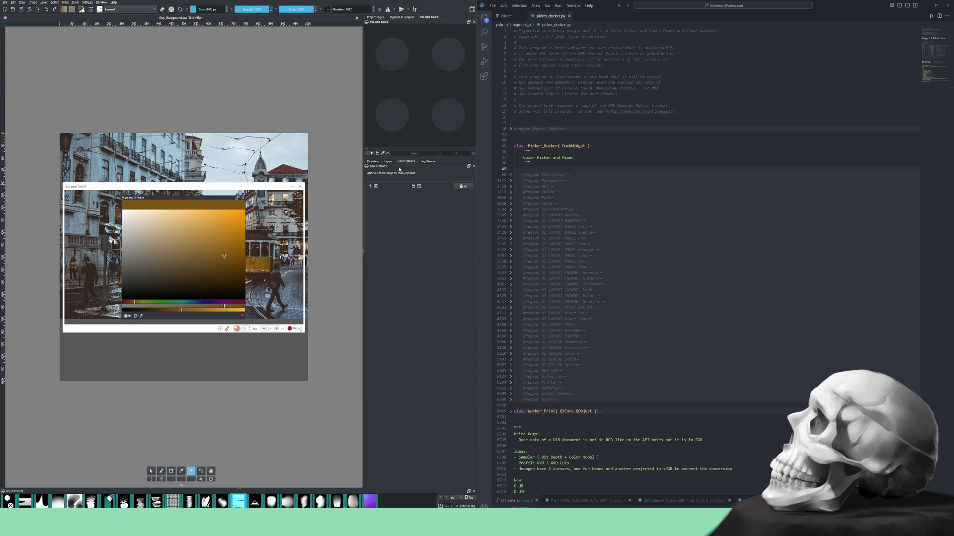
key("ctrl+t")
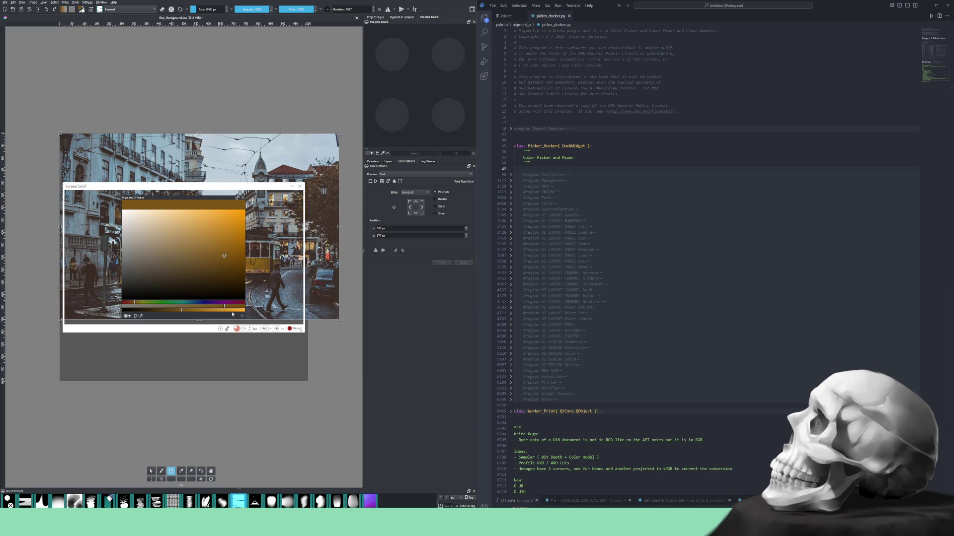
key("Down")
key("Down")
key("Down")
key("Down")
key("Down")
key("Down")
key("Down")
key("Down")
key("Down")
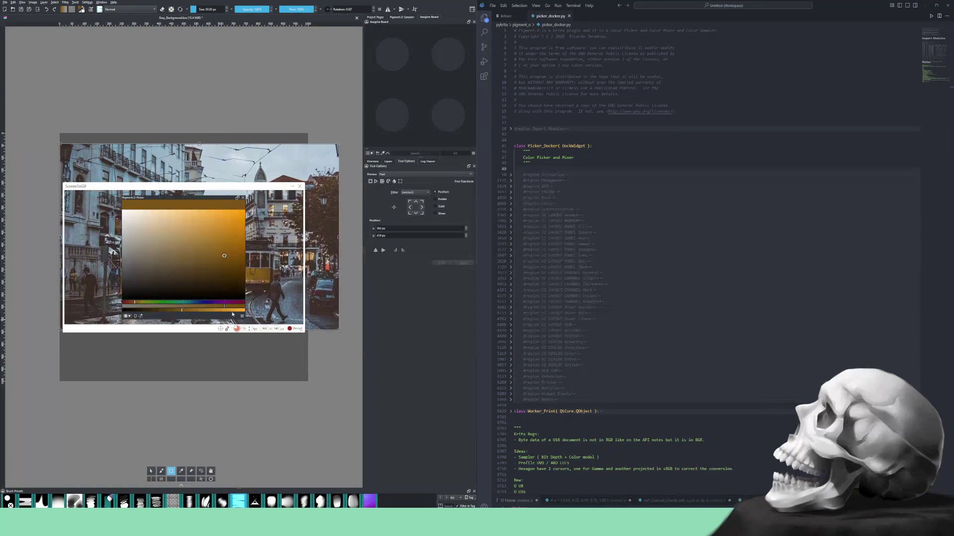
key("Down")
key("Down")
key("Down")
key("Down")
key("Down")
key("Down")
key("Down")
key("Down")
key("Down")
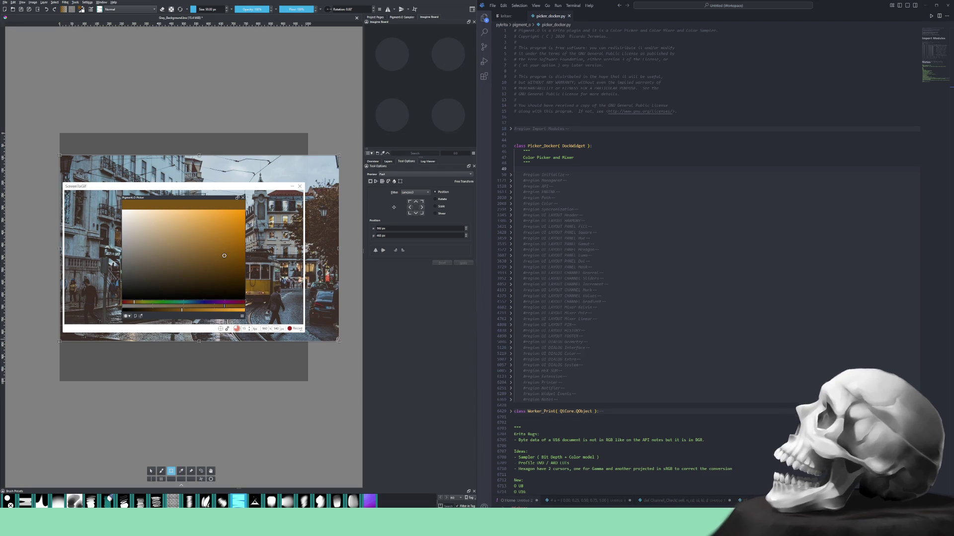
Enlarge the photo from its bottom-right corner, move it up and apply the transform.
mouse_move(338, 341)
left_mouse_down()
mouse_move(371, 368)
mouse_move(363, 363)
left_mouse_up()
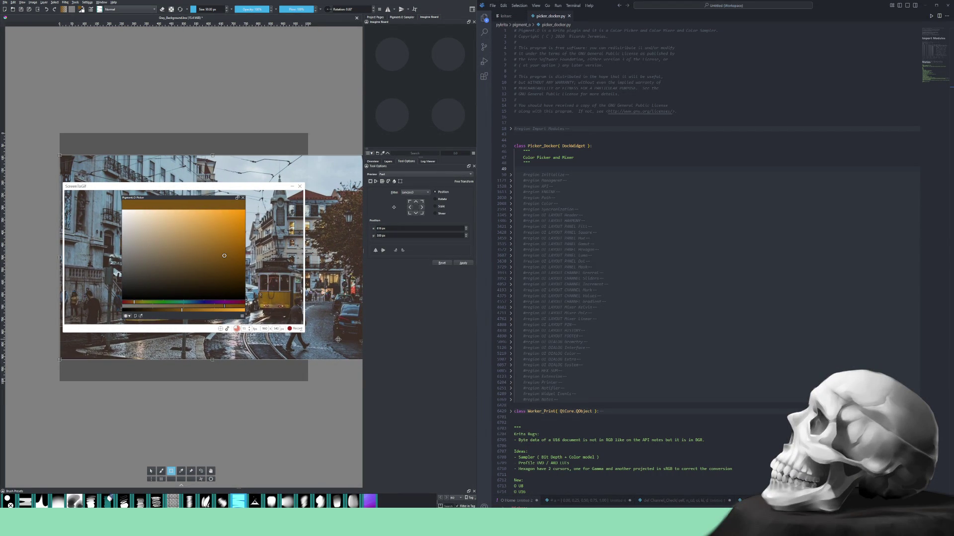
left_click_drag(337, 341, 338, 323)
key("Return")
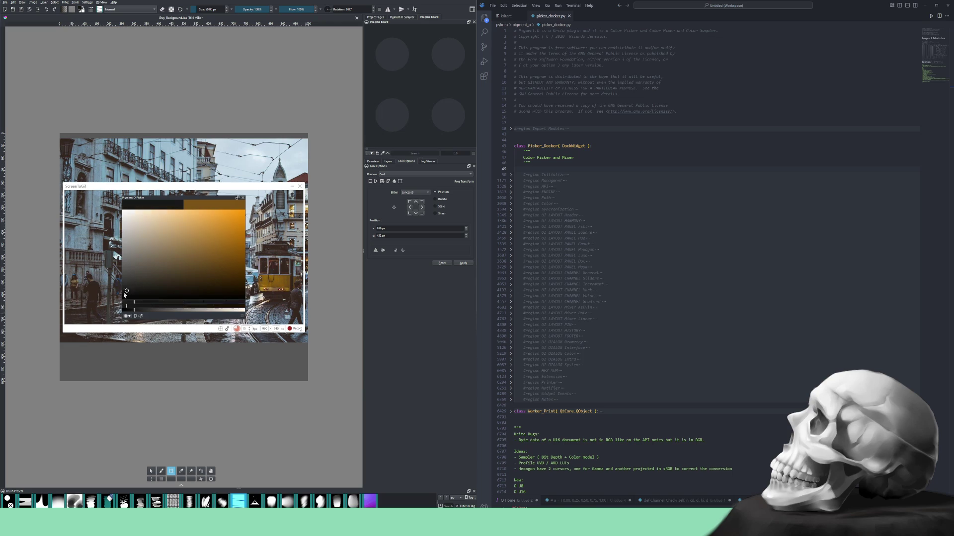
Shift the picker hue from orange to crimson, brush a stroke, then switch to Select Shapes.
left_click_drag(150, 306, 121, 302)
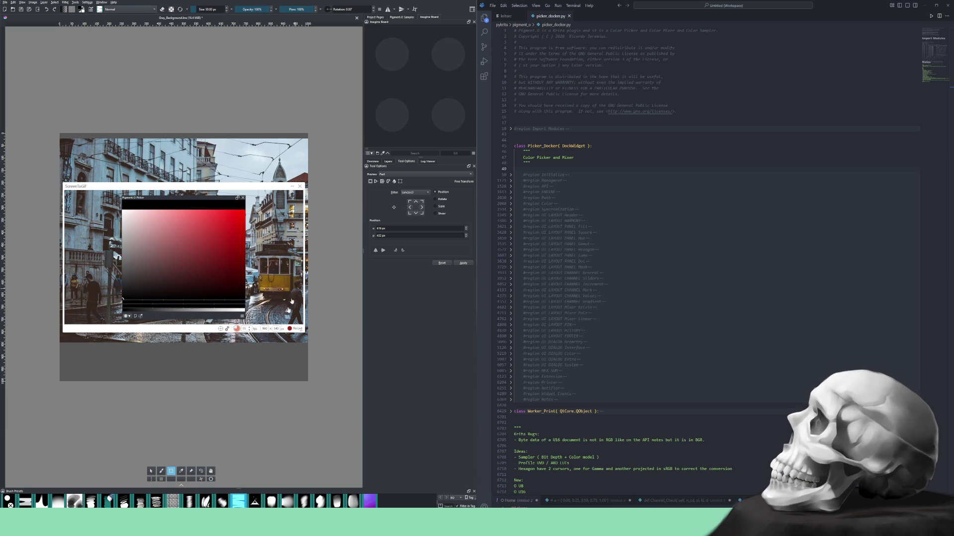
key("b")
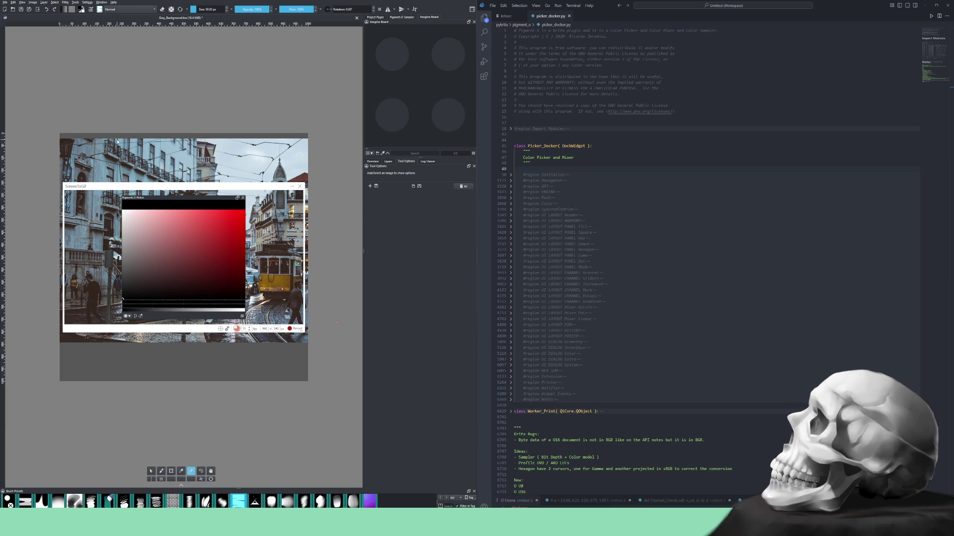
left_click_drag(22, 111, 335, 372)
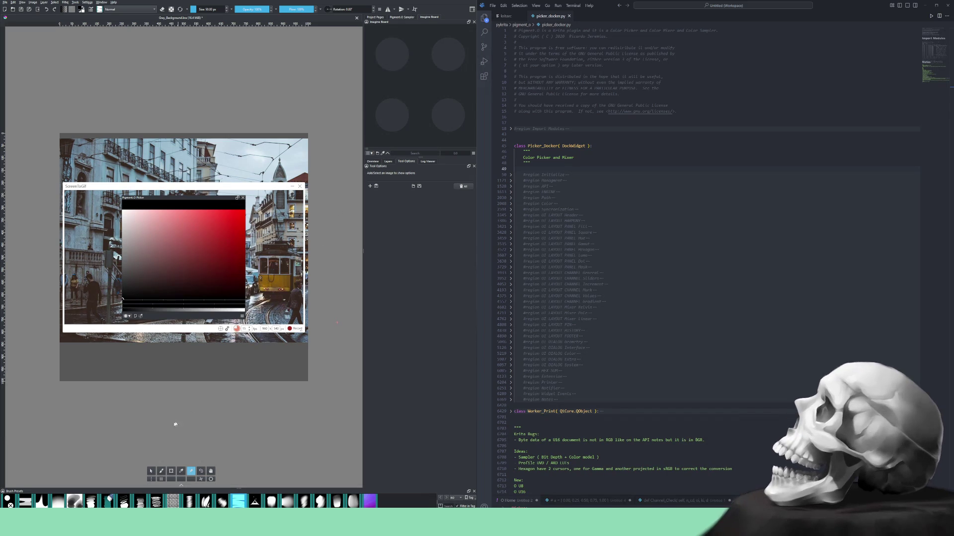
left_click(152, 472)
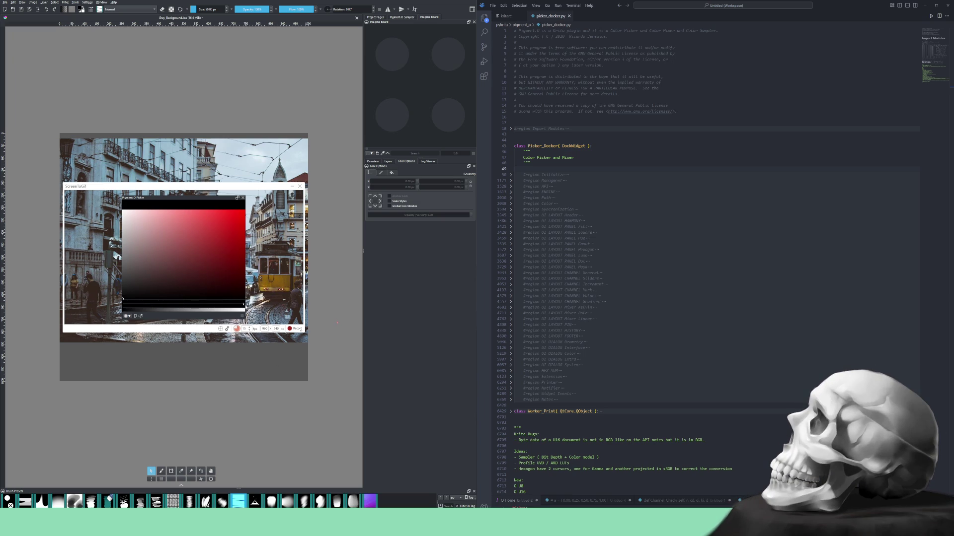
Open Pigment.O settings and place the window below the picker, restoring the recorder.
left_click(238, 197)
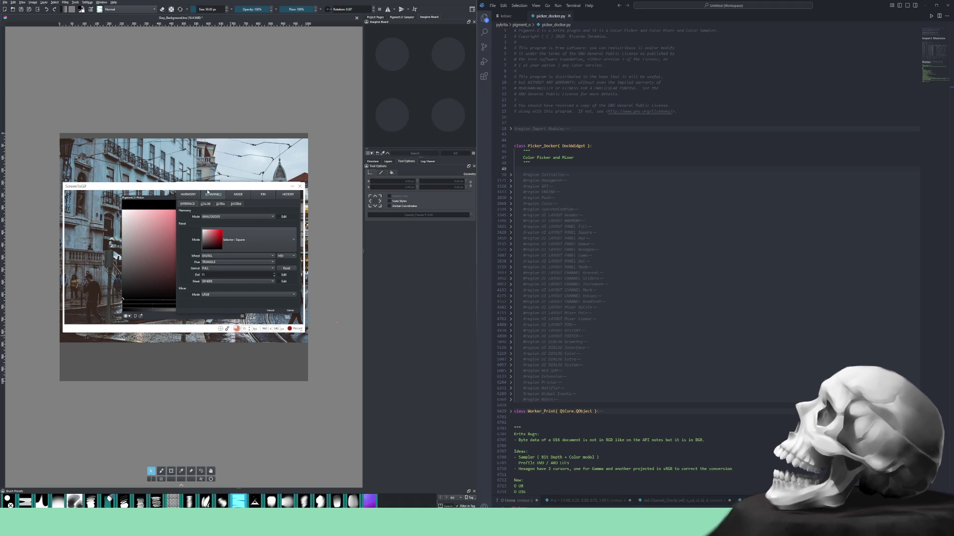
left_click(292, 187)
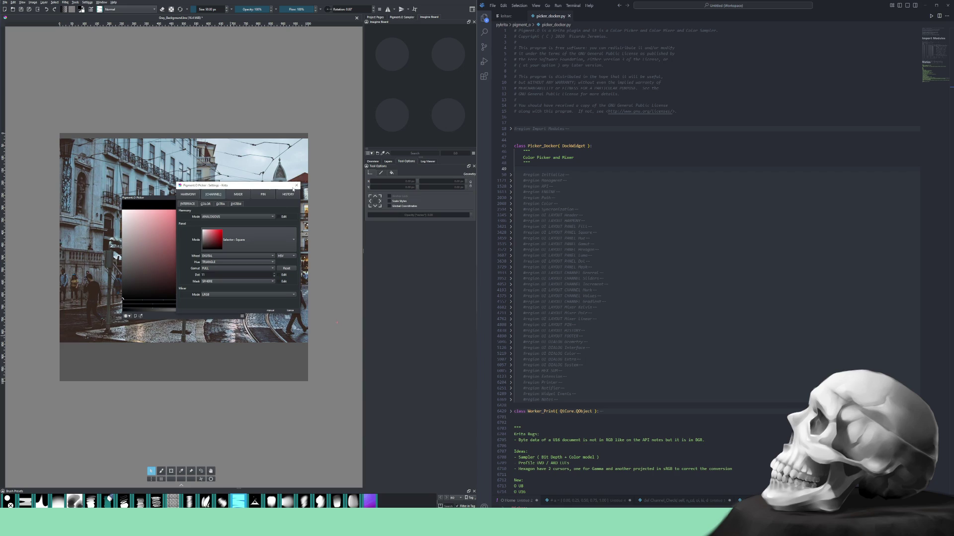
left_click_drag(240, 188, 283, 314)
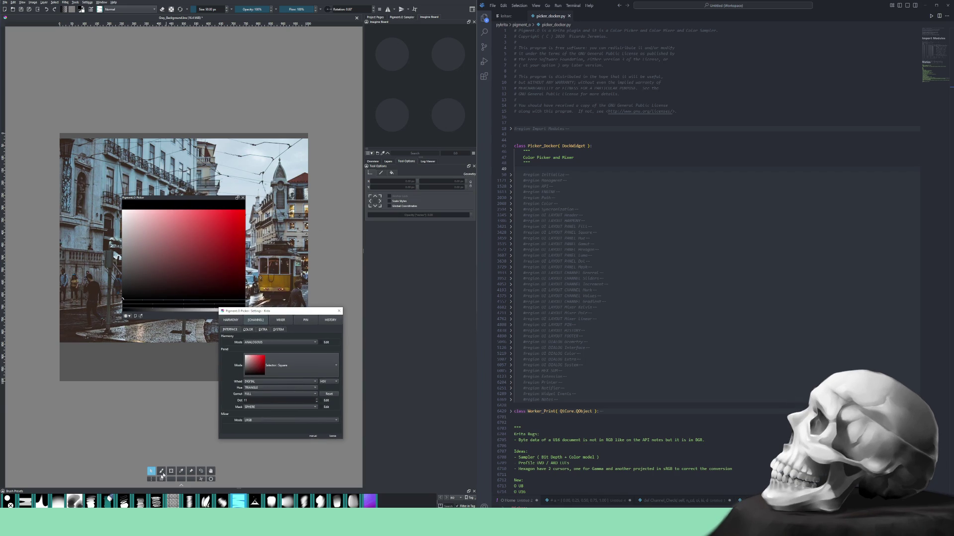
key("alt+Tab")
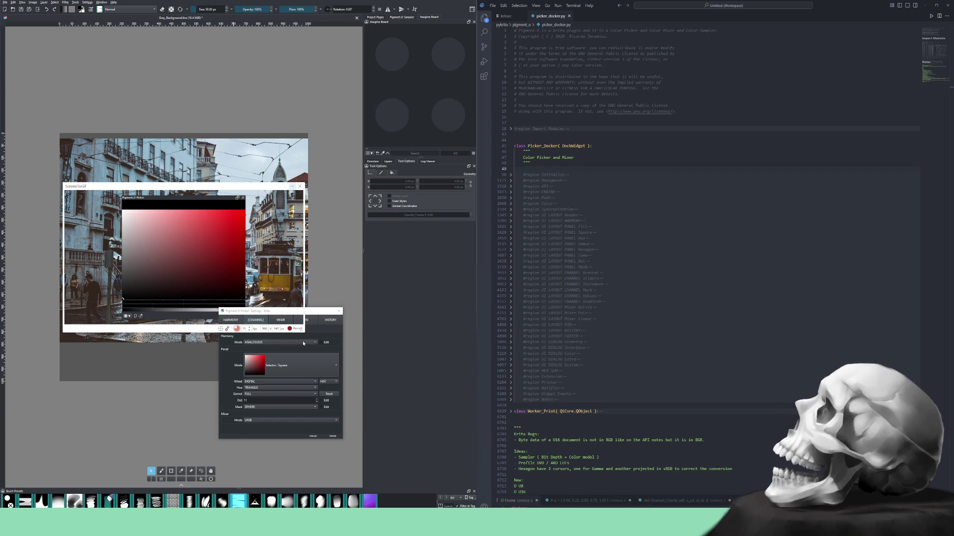
Show the EXTRA tab with document, shortcut and reference options, fine-tuning window position.
mouse_move(317, 312)
left_mouse_down()
mouse_move(317, 297)
mouse_move(312, 342)
left_mouse_up()
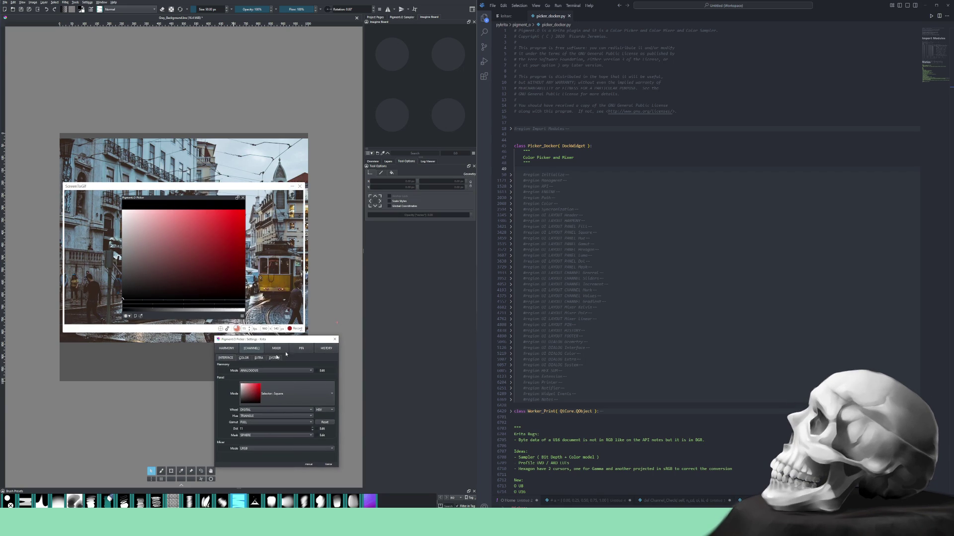
left_click(256, 359)
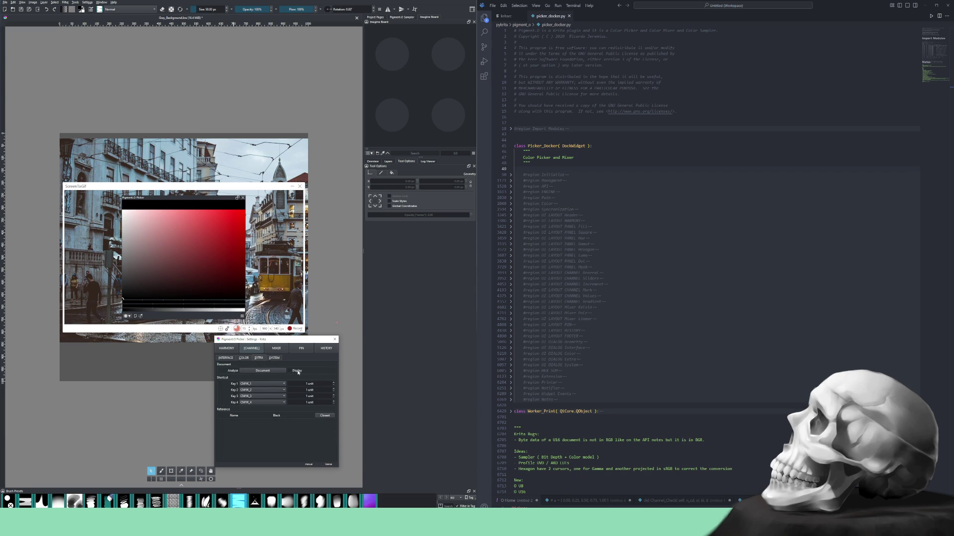
left_click_drag(315, 341, 320, 347)
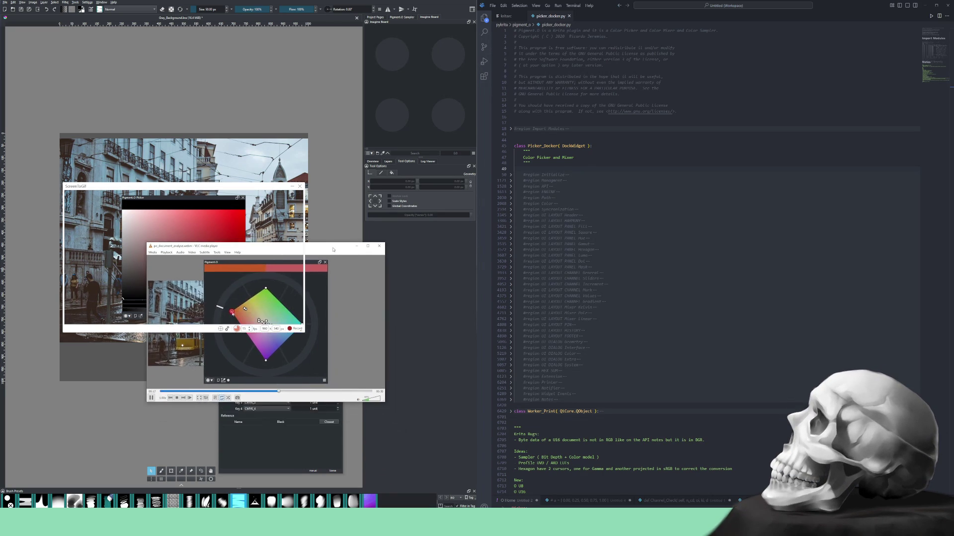
Watch po_document_analyse.webm in VLC, then close the player.
left_click_drag(353, 278, 353, 324)
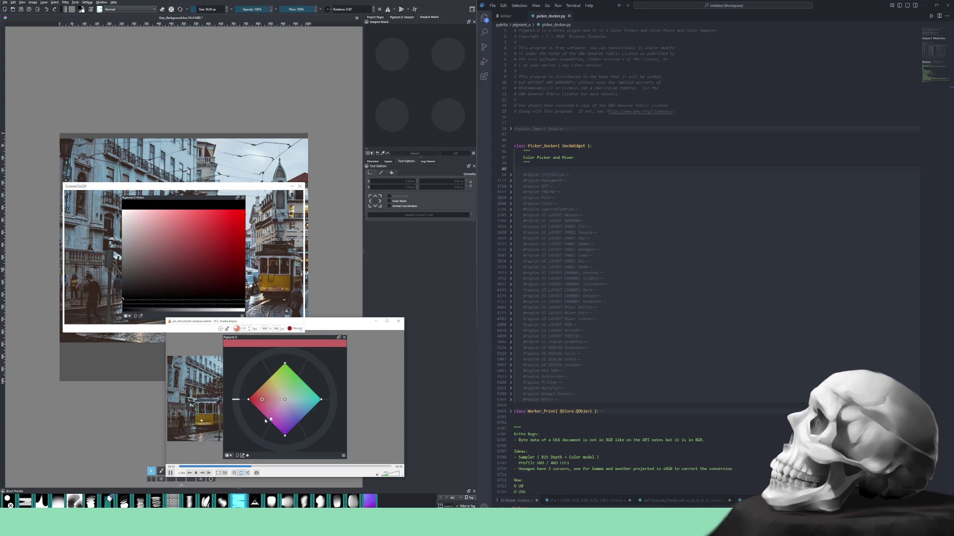
left_click(398, 323)
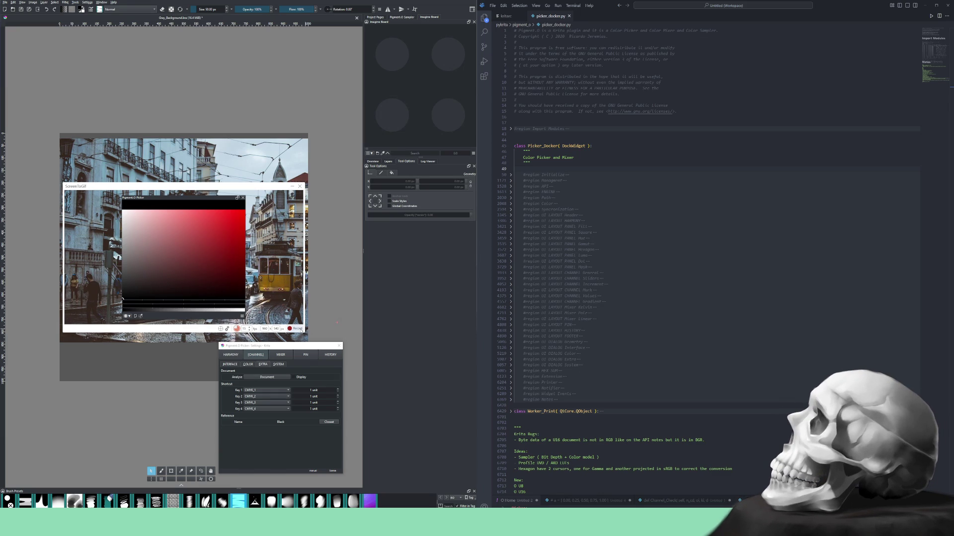
Start a ScreenToGif recording, enable Pigment.O's document analysis Display and shift the picker hue toward yellow.
left_click(295, 328)
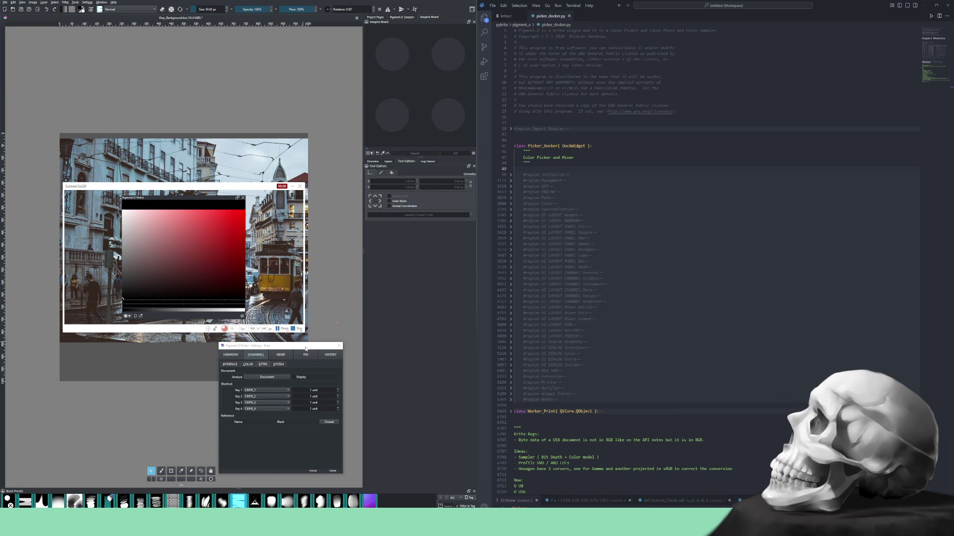
left_click_drag(306, 348, 261, 226)
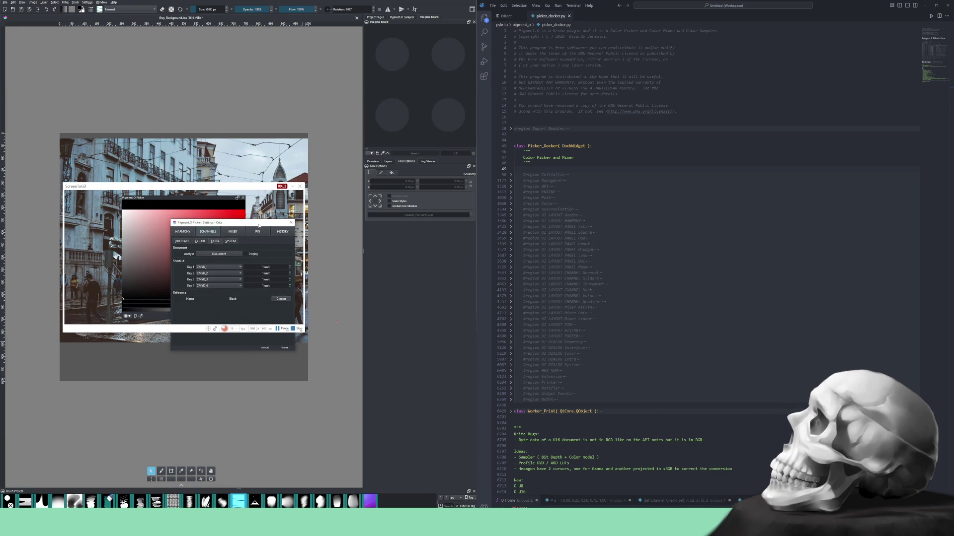
left_click(248, 256)
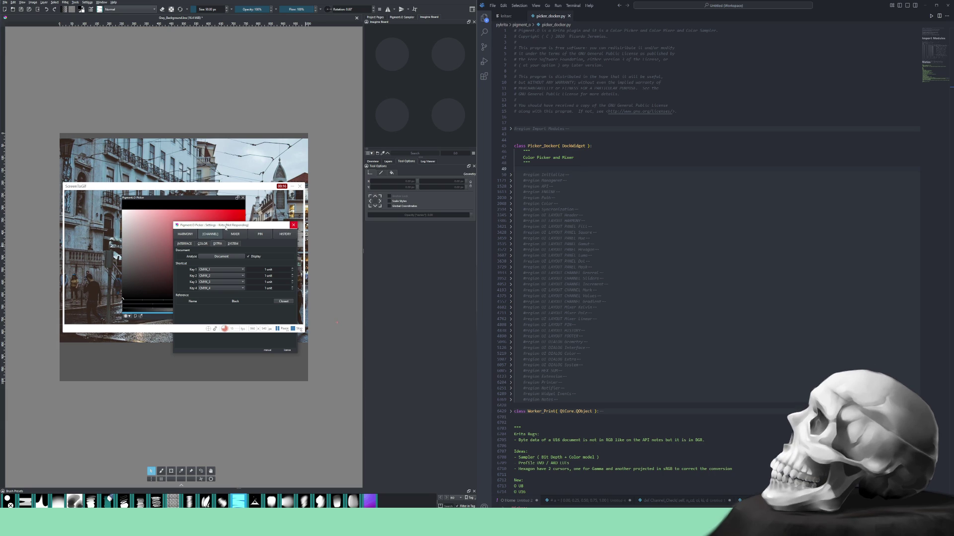
left_click_drag(223, 226, 257, 341)
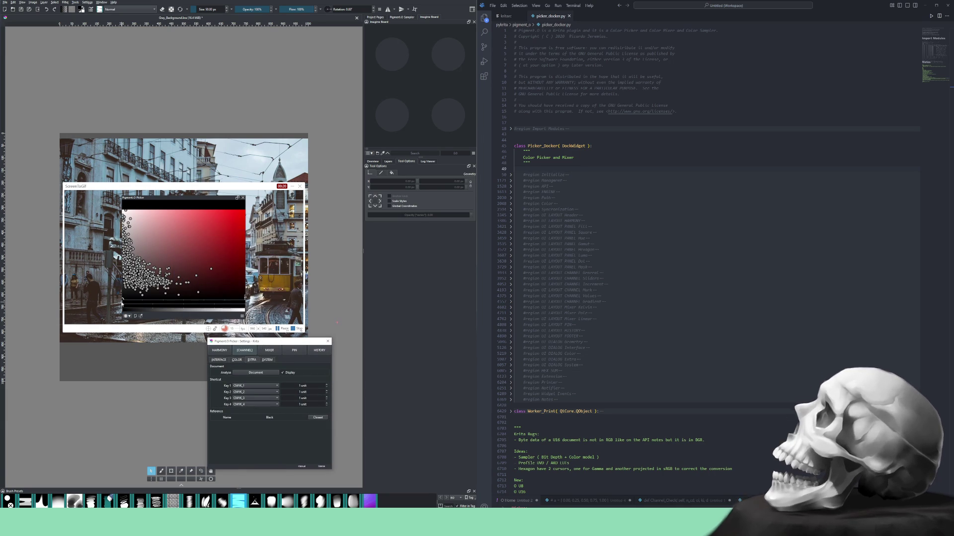
left_click_drag(122, 303, 233, 304)
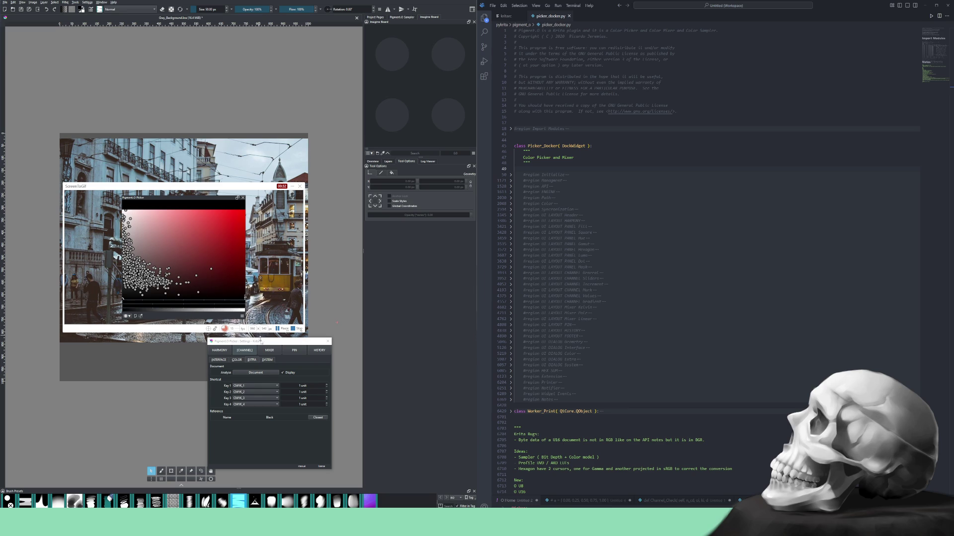
Turn the analysis Display off again and stop the recording into the editor.
left_click_drag(260, 342, 225, 239)
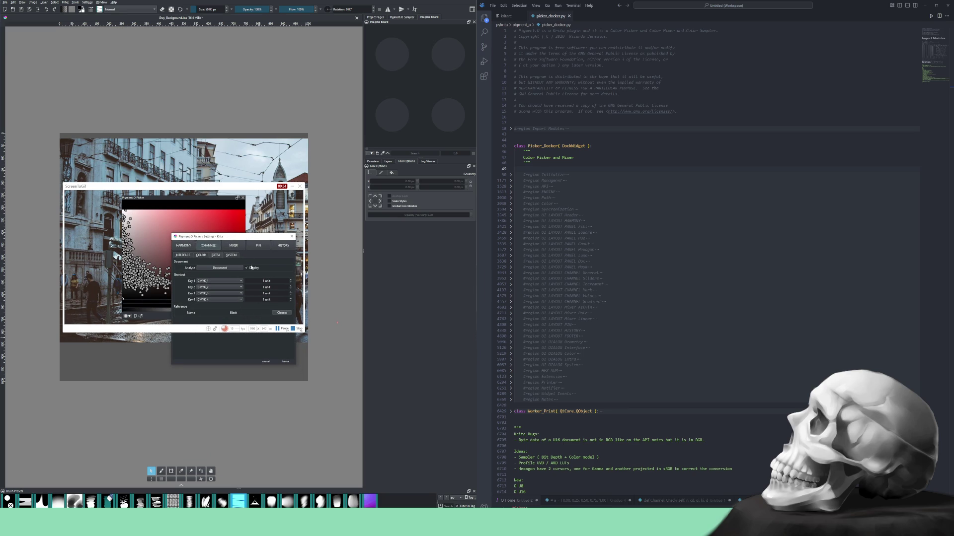
left_click(251, 268)
left_click(251, 268)
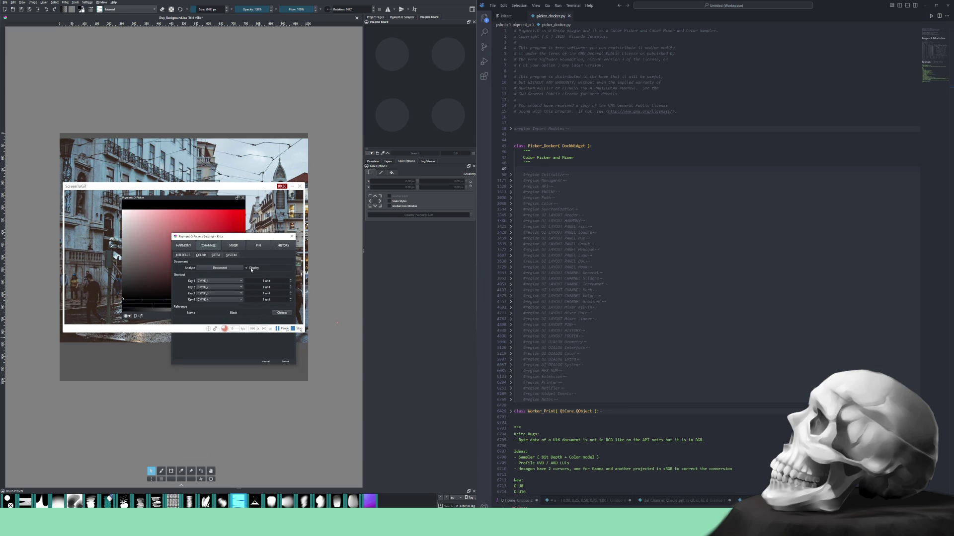
left_click_drag(247, 239, 278, 346)
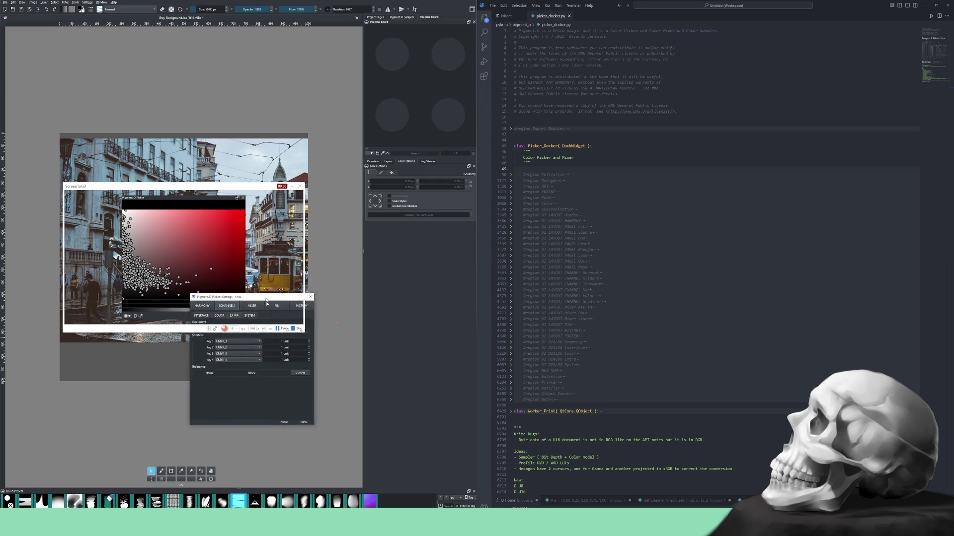
left_click(298, 328)
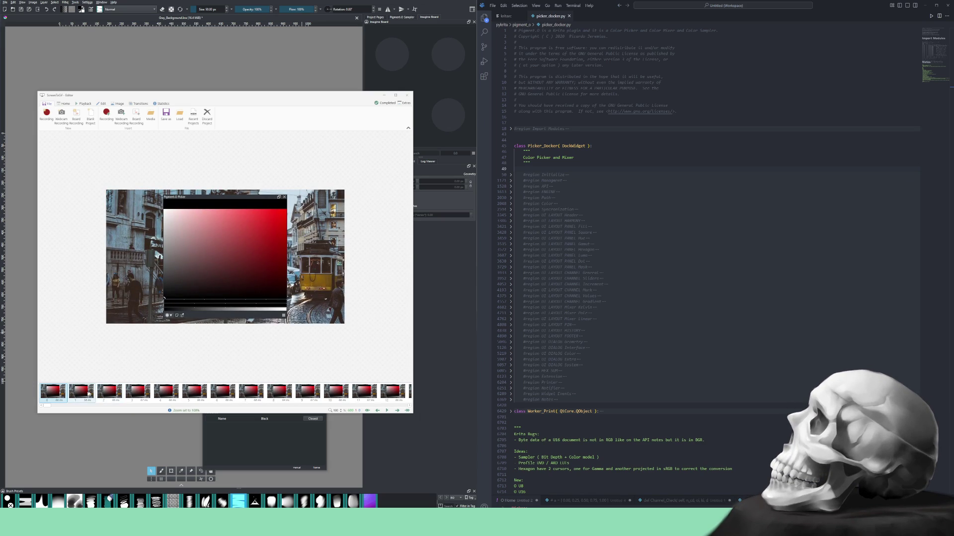
Jump to the clip's last frame and bring up the Save as panel for picker_document_analyse.
left_click(387, 410)
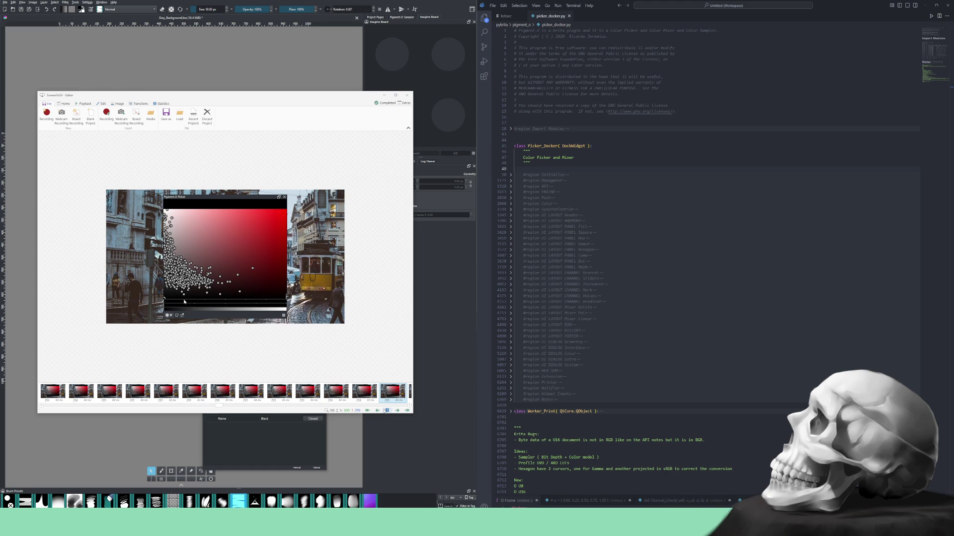
key("ctrl+s")
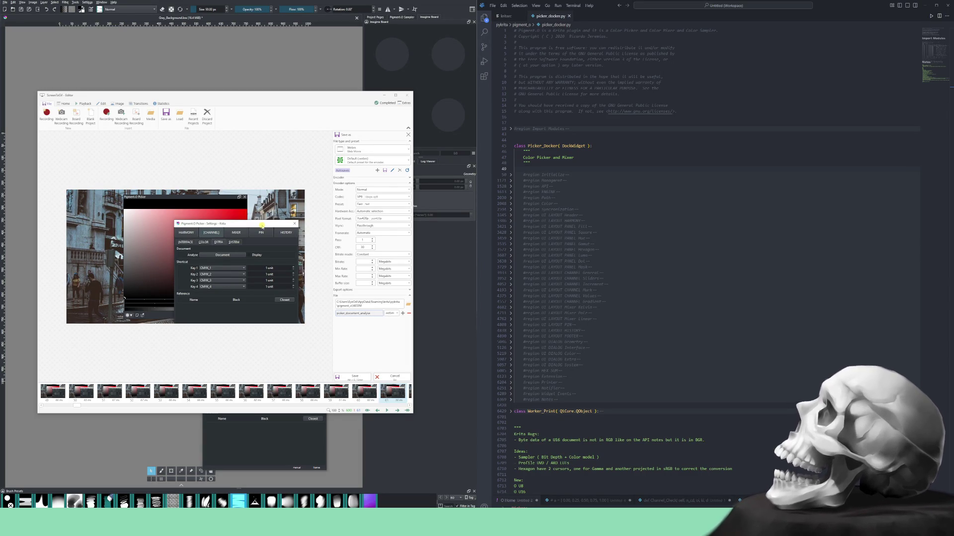
Export the clip as picker_document_analyse.webm and open the finished file from the notifications.
left_click(353, 376)
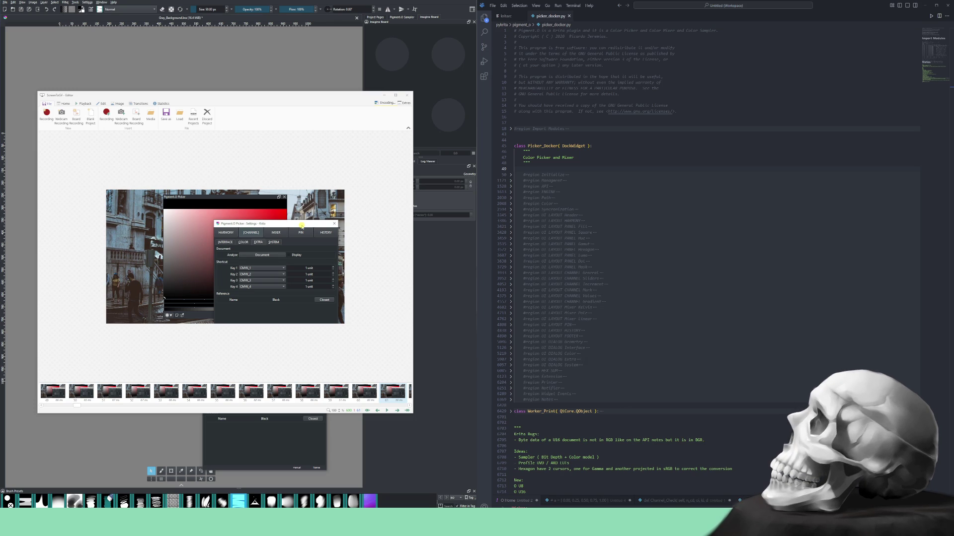
left_click(383, 102)
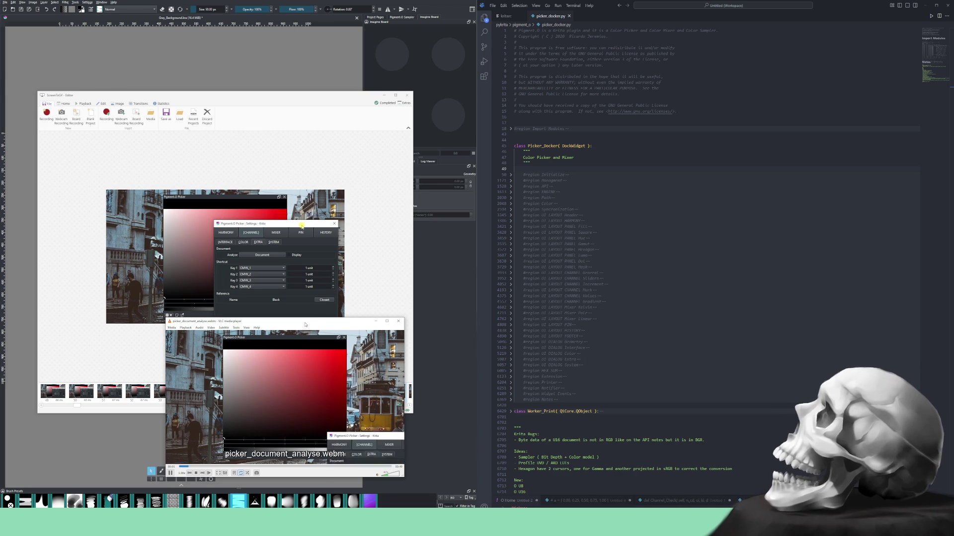
Watch picker_document_analyse.webm in VLC, then close the player.
left_click_drag(305, 323, 271, 223)
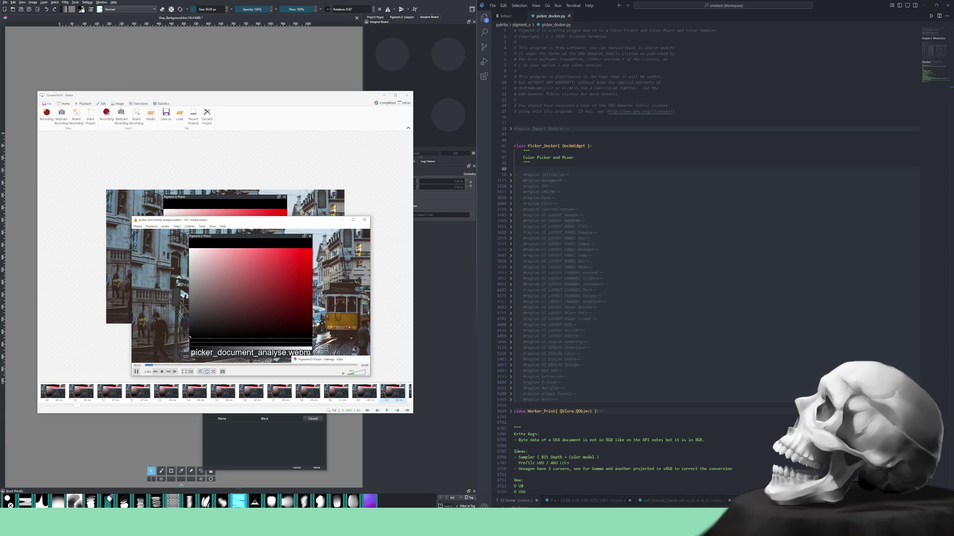
left_click(360, 221)
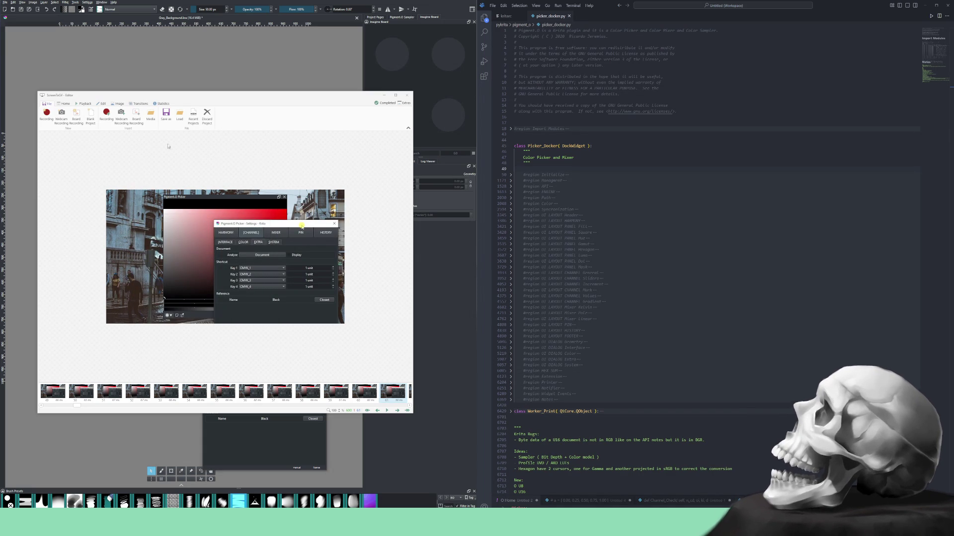
Discard the ScreenToGif project, reopen the recorder over Krita and hide the picker's sample dots.
left_click(207, 115)
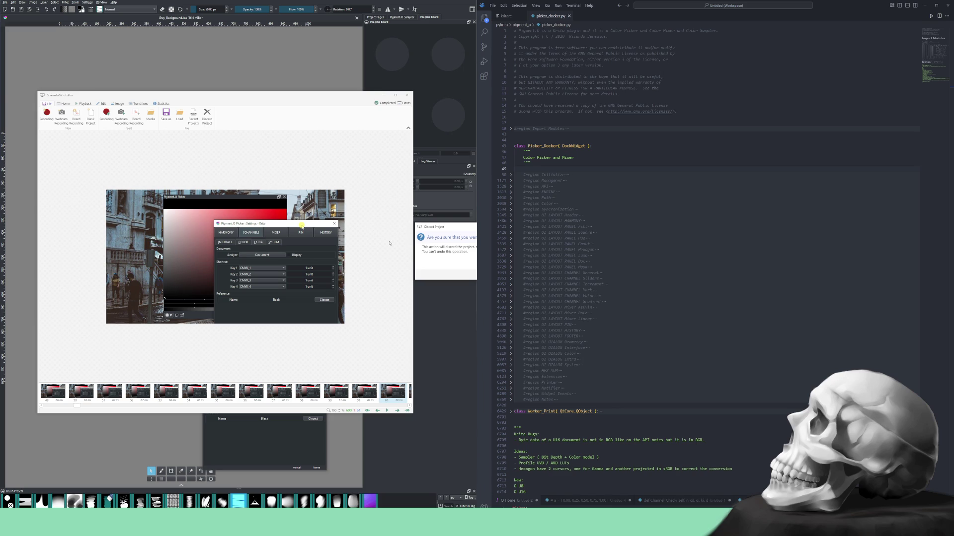
key("Return")
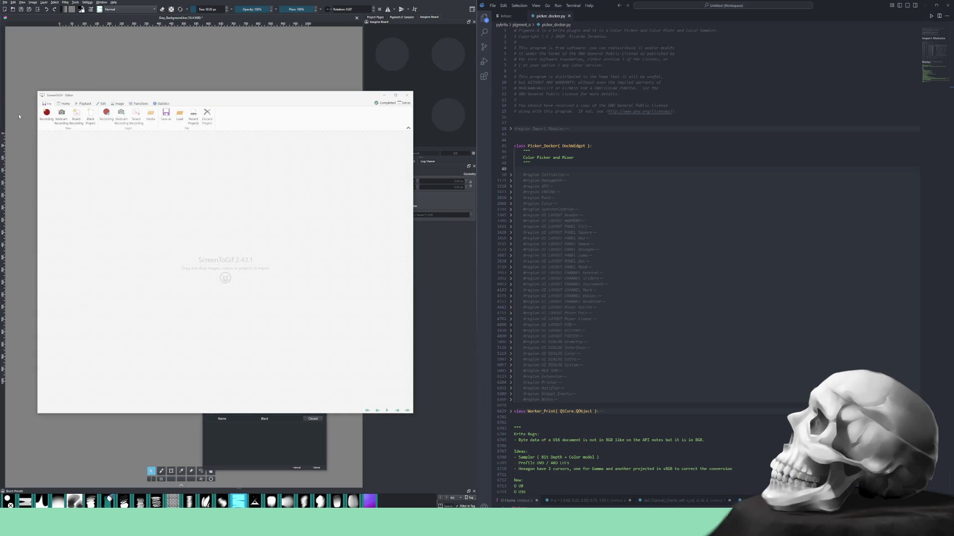
left_click(47, 113)
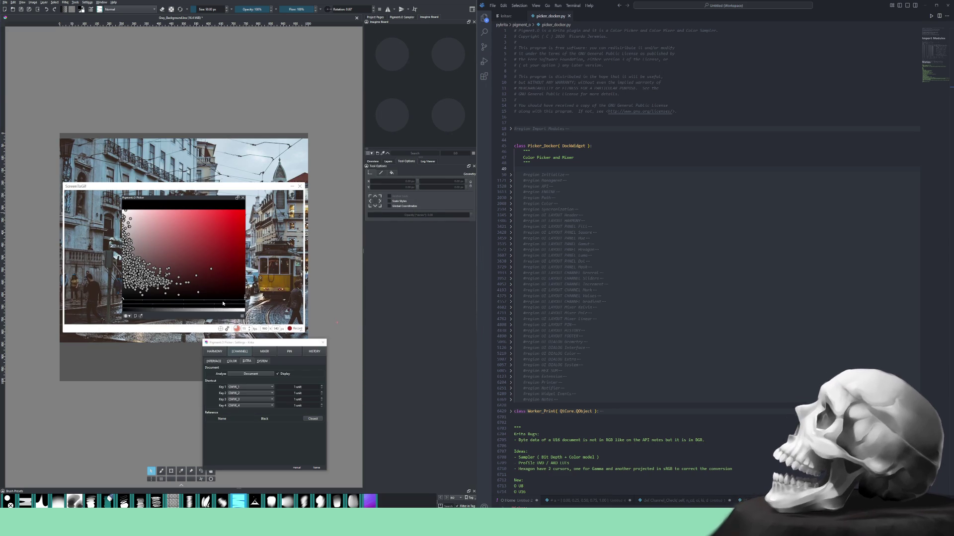
left_click(282, 375)
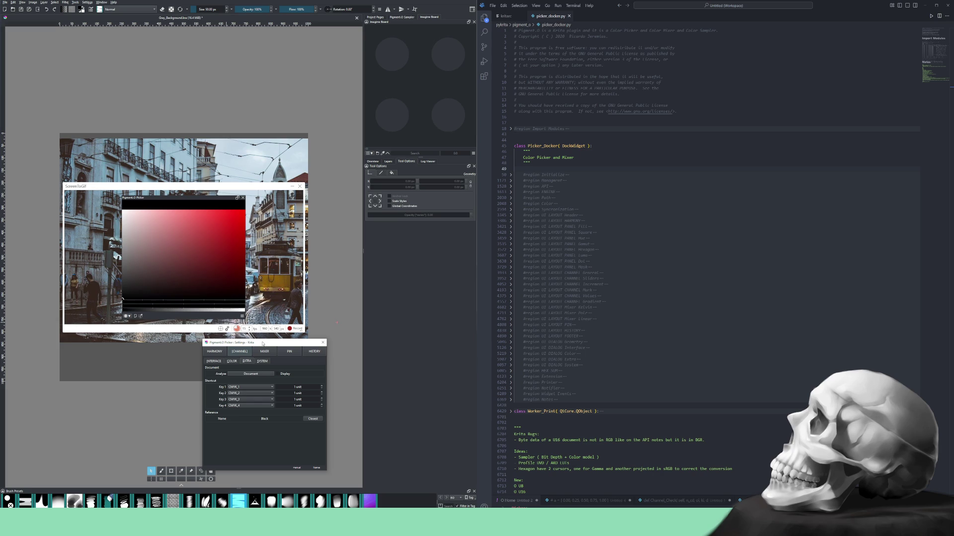
left_click_drag(268, 345, 283, 343)
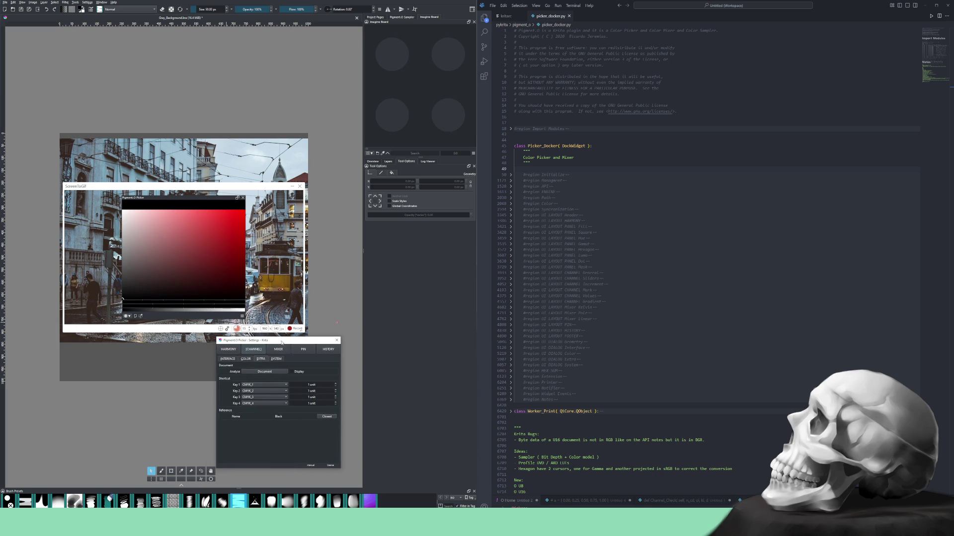
Start recording and enable Pigment.O's Display so sample dots appear over the red colour square.
left_click(295, 329)
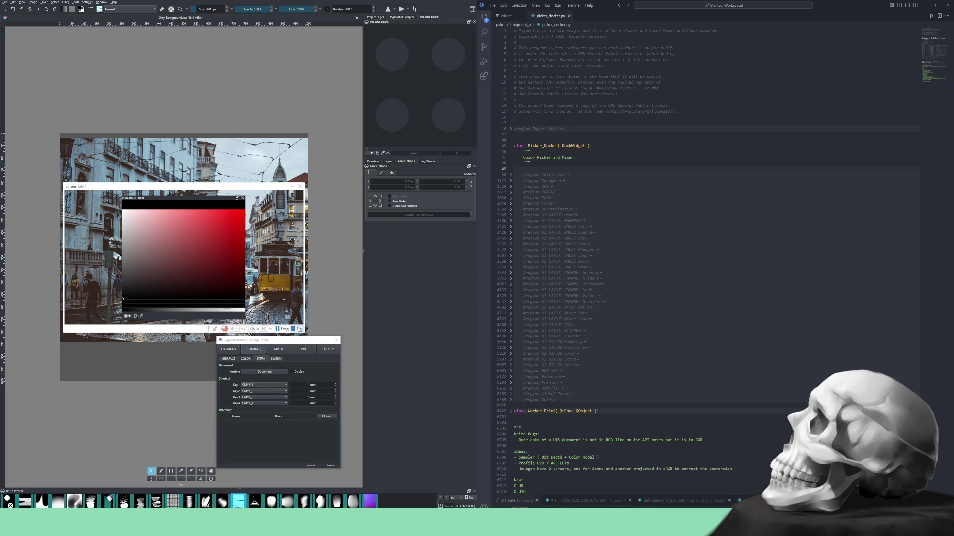
left_click_drag(297, 343, 262, 239)
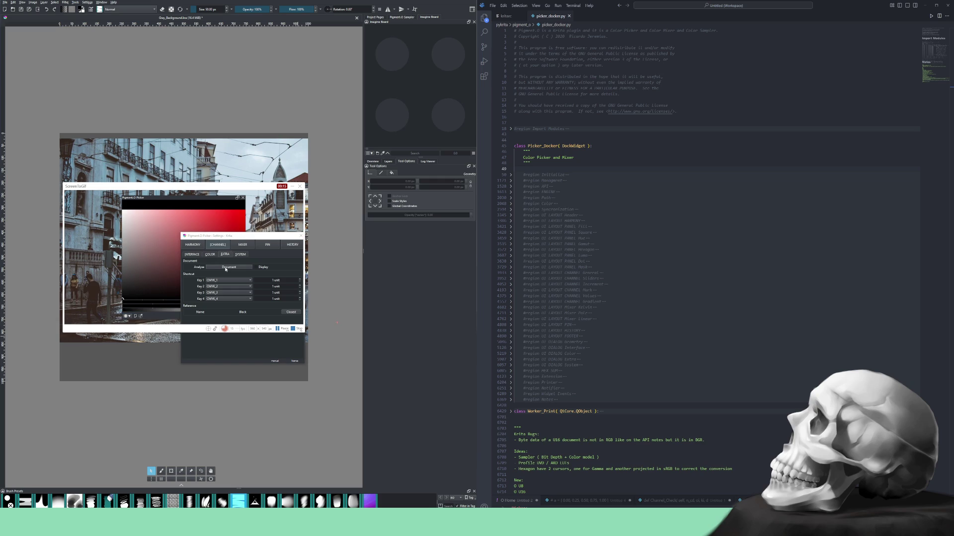
left_click(260, 268)
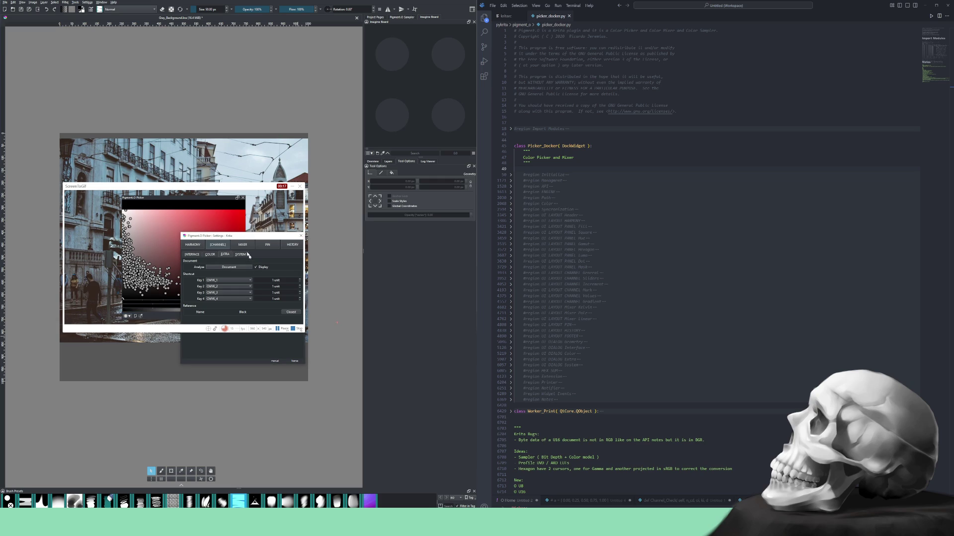
left_click_drag(236, 238, 263, 344)
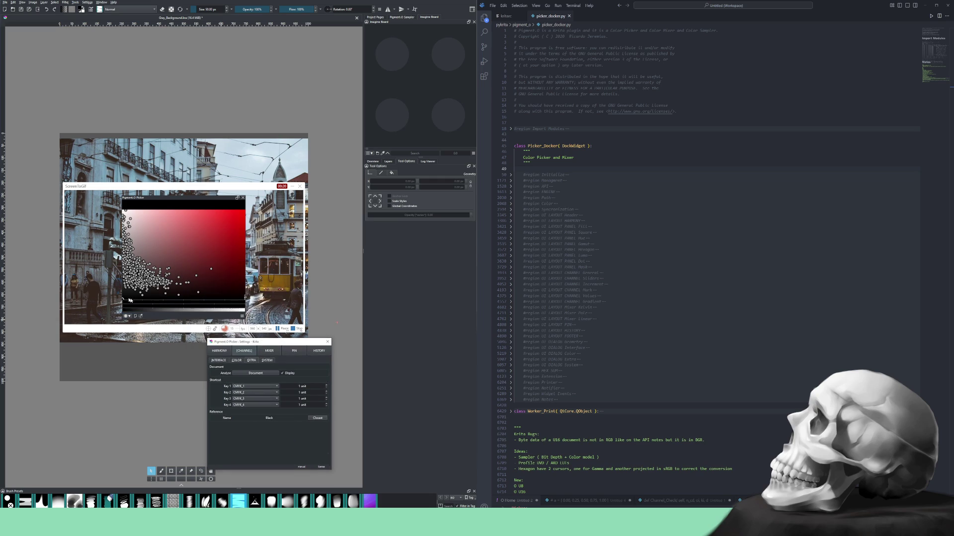
mouse_move(127, 305)
left_mouse_down()
mouse_move(245, 303)
mouse_move(122, 304)
left_mouse_up()
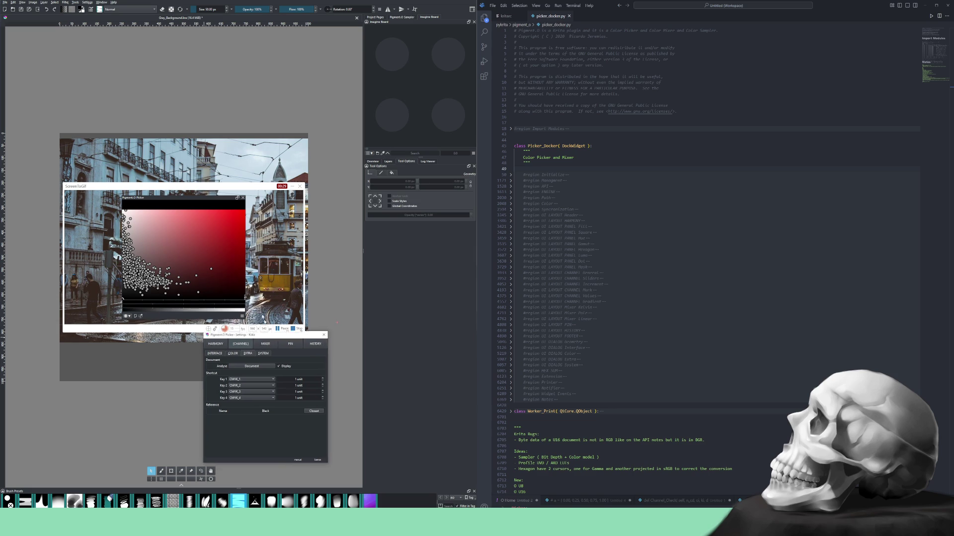
Move the settings dialog out of frame and stop the recording into ScreenToGif's editor.
left_click_drag(278, 345, 227, 240)
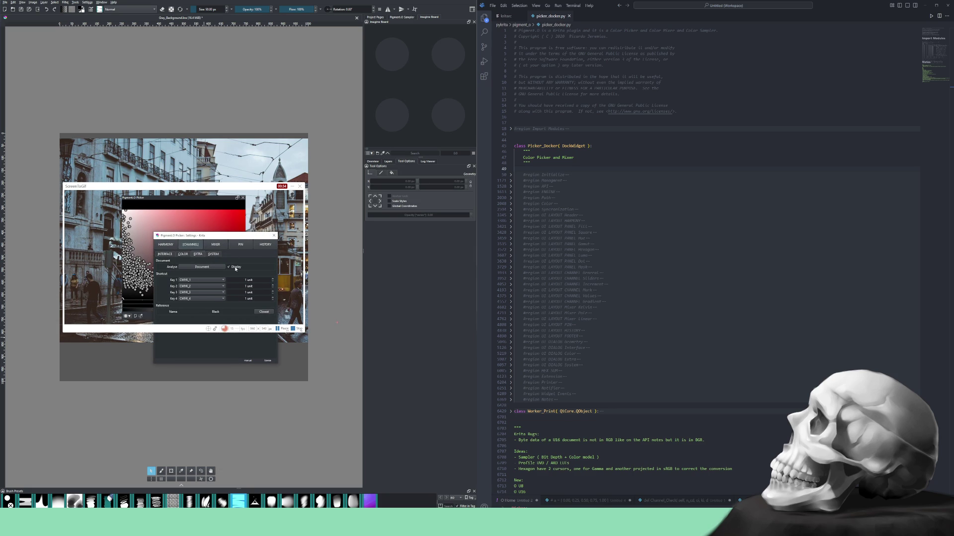
left_click_drag(228, 235, 301, 368)
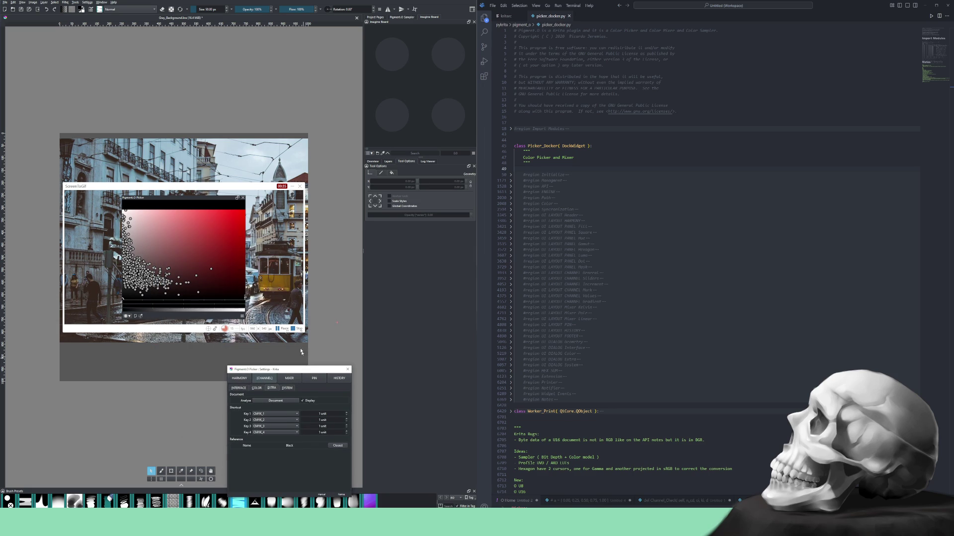
left_click(297, 328)
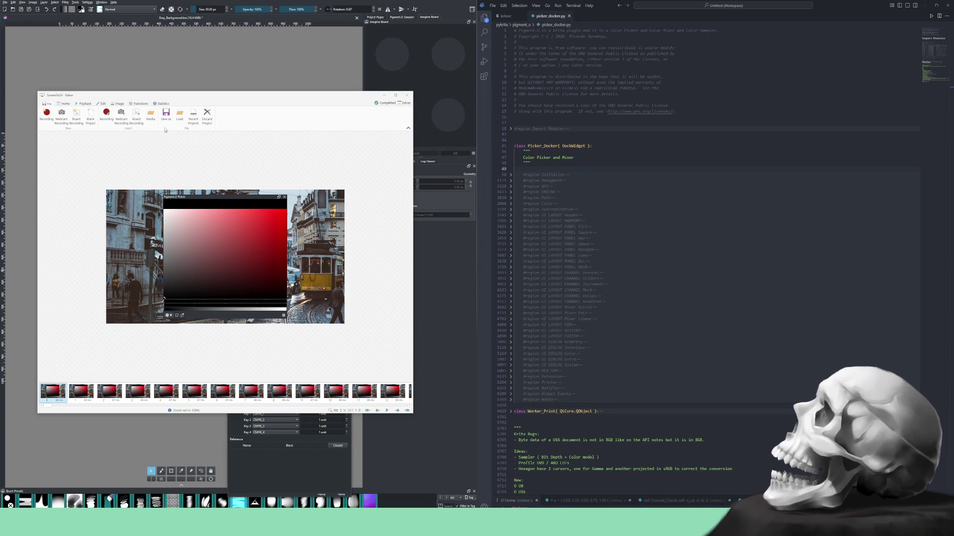
Export the recorded clip as a video with the existing encoder settings.
left_click(165, 115)
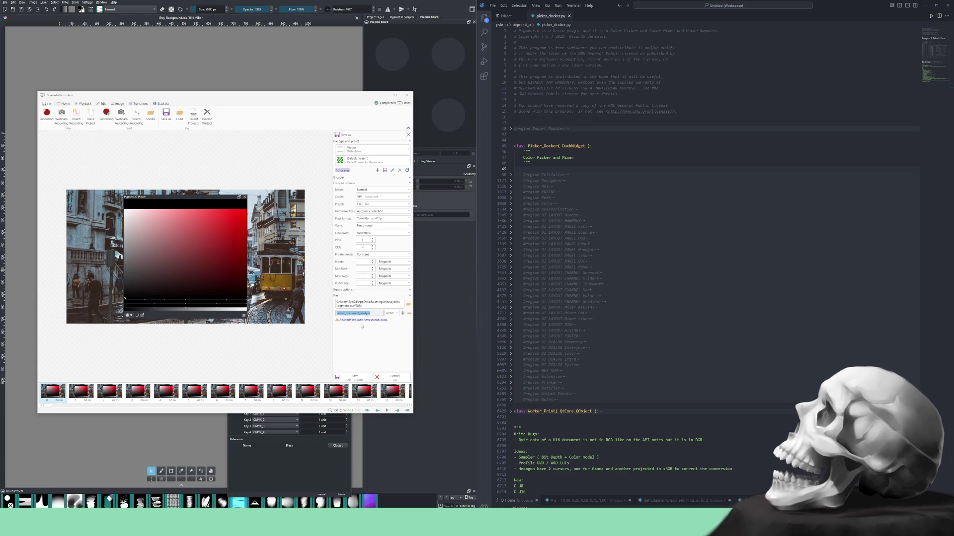
left_click(354, 374)
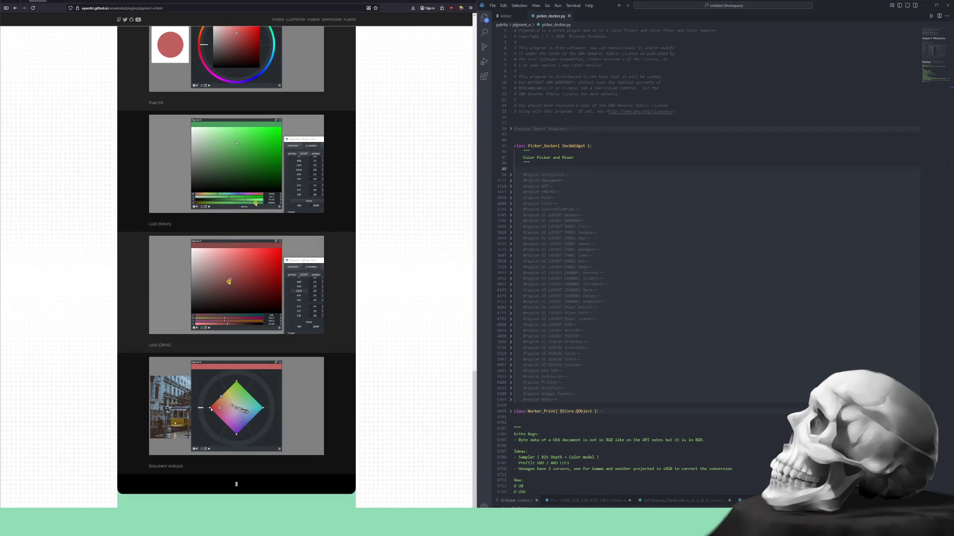
scroll(229, 282, "up", 5)
scroll(262, 291, "up", 5)
scroll(297, 301, "up", 5)
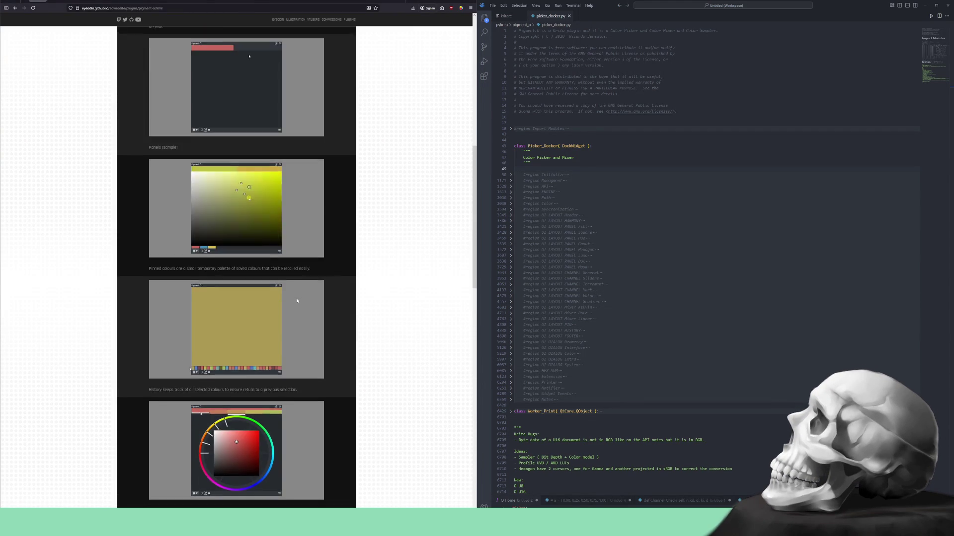
scroll(297, 301, "up", 3)
scroll(310, 261, "up", 3)
scroll(320, 223, "up", 3)
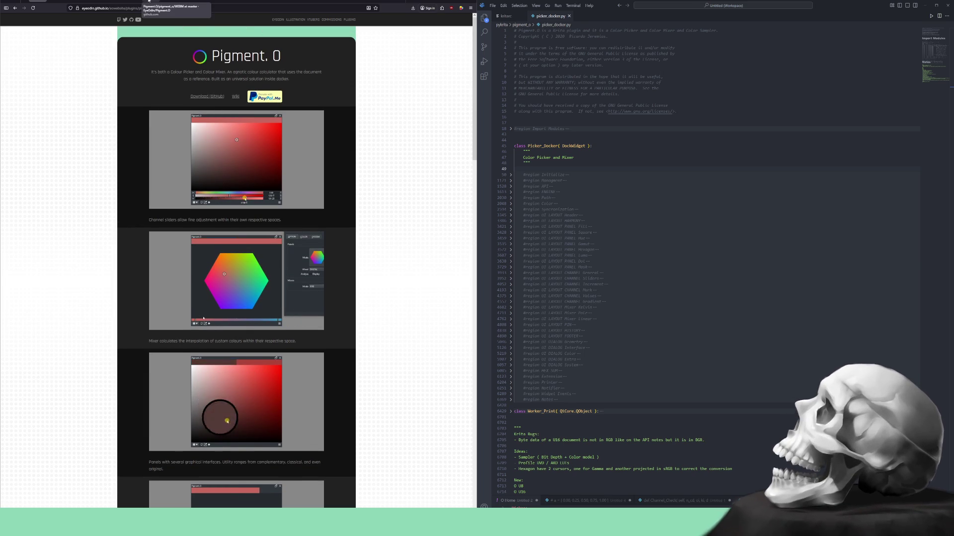
Review the repository's WEBM folder and the Pigment.O wiki Home page on GitHub, then minimize Firefox.
left_click(149, 2)
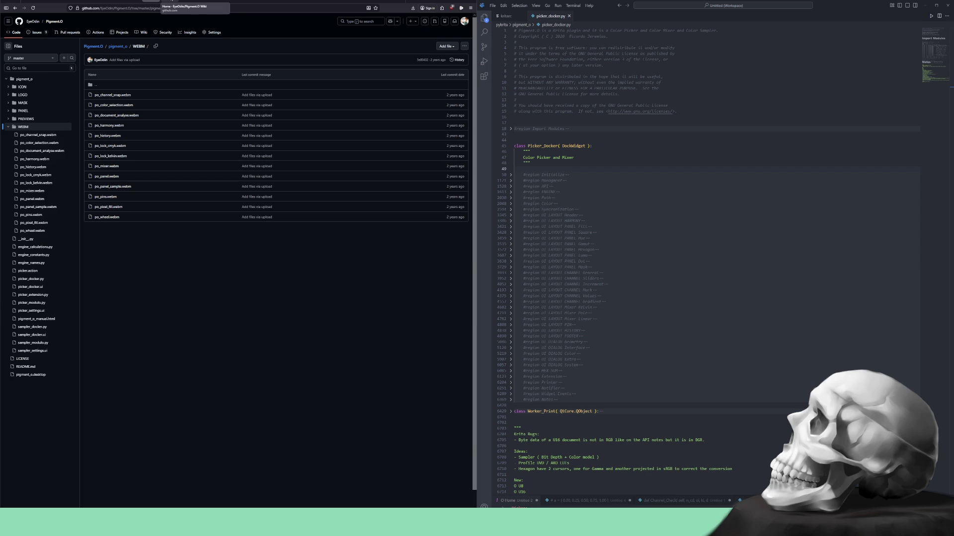
left_click(172, 2)
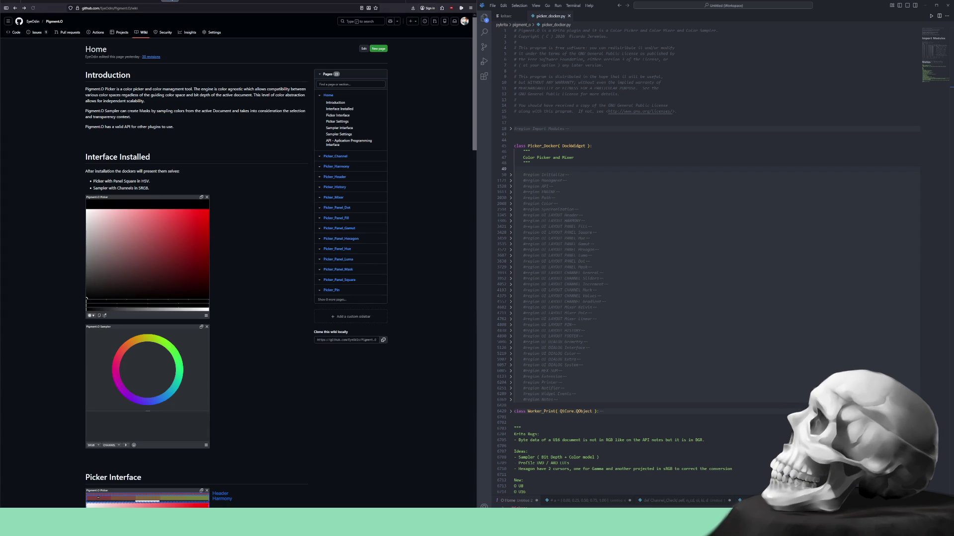
scroll(133, 127, "down", 3)
scroll(149, 130, "down", 3)
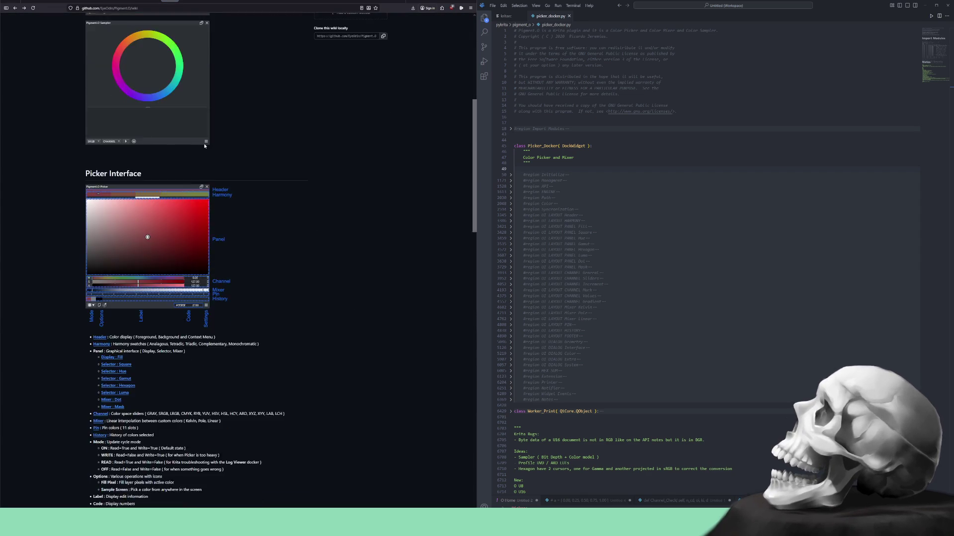
scroll(186, 138, "down", 3)
scroll(216, 146, "down", 3)
scroll(216, 146, "down", 3)
scroll(215, 145, "down", 3)
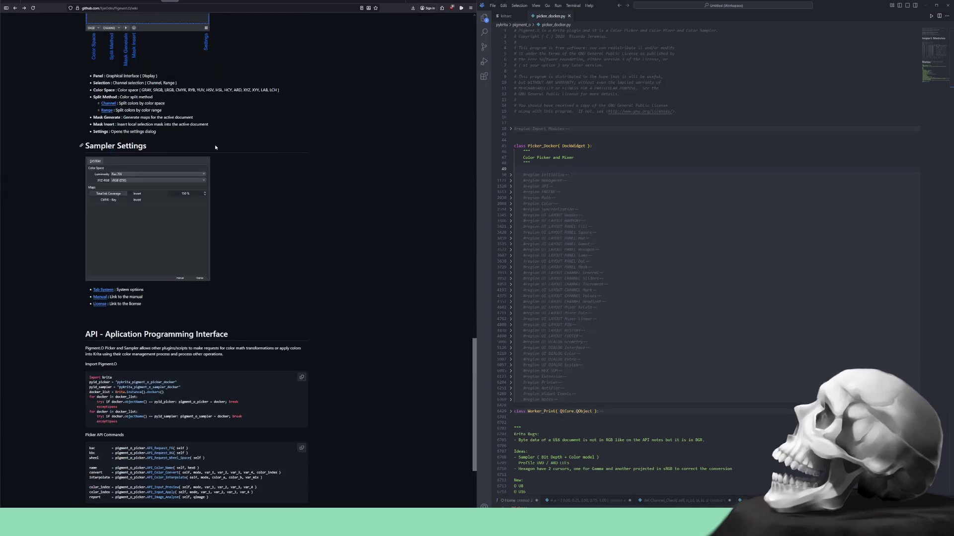
scroll(215, 145, "down", 3)
scroll(251, 196, "up", 3)
scroll(254, 196, "up", 3)
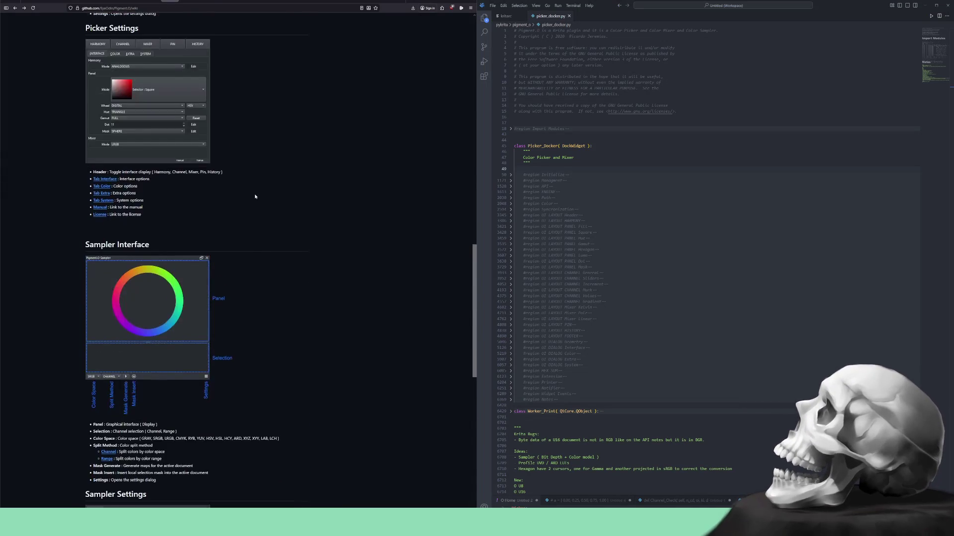
scroll(254, 198, "up", 3)
scroll(256, 197, "up", 3)
scroll(254, 197, "up", 3)
scroll(255, 197, "up", 2)
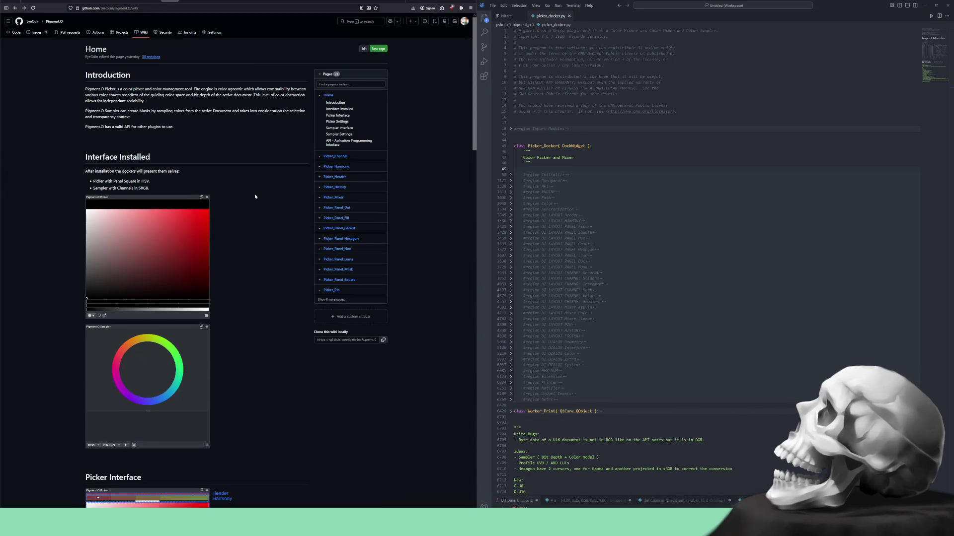
left_click(153, 1)
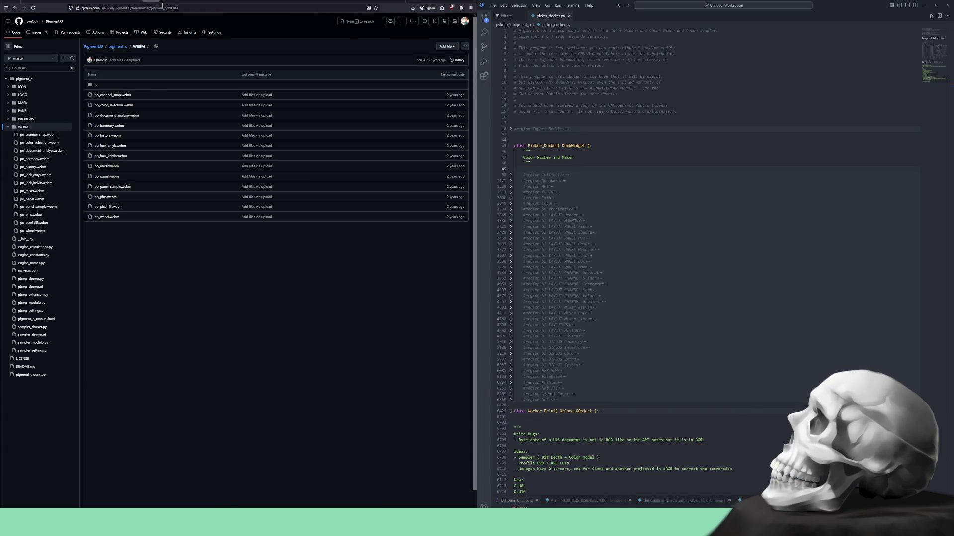
left_click(169, 2)
scroll(241, 186, "down", 3)
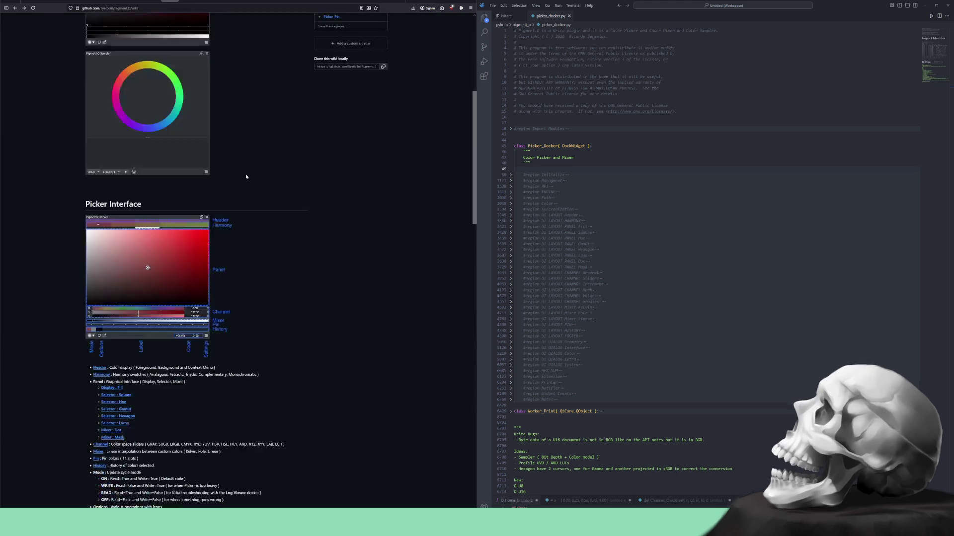
scroll(245, 176, "down", 3)
scroll(266, 169, "down", 3)
scroll(265, 168, "down", 2)
scroll(266, 169, "down", 2)
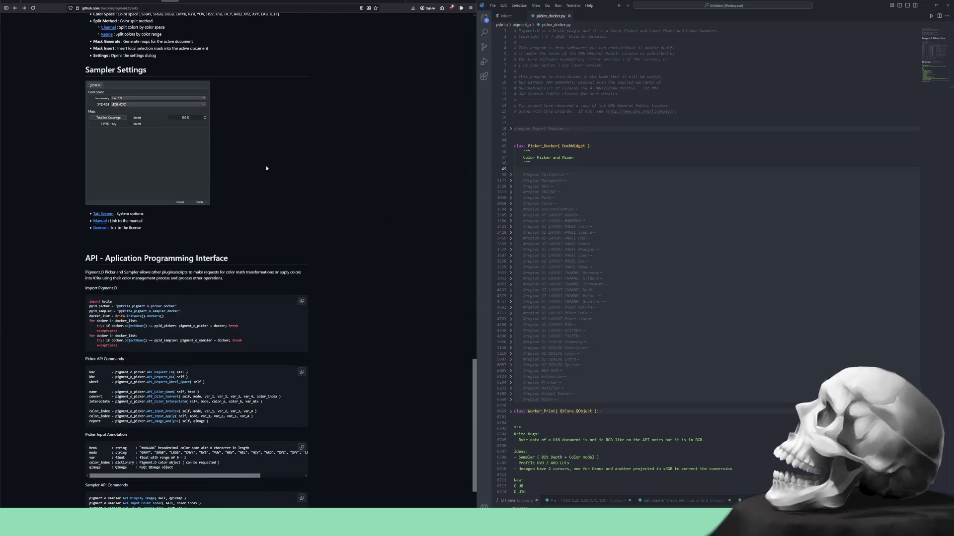
scroll(266, 166, "up", 4)
scroll(266, 168, "up", 2)
scroll(266, 171, "up", 3)
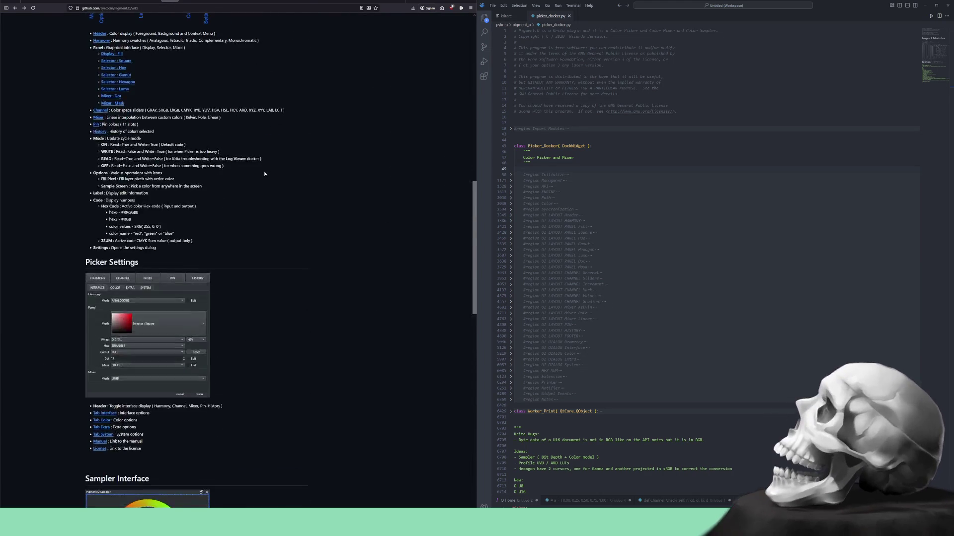
scroll(264, 176, "up", 3)
scroll(264, 182, "up", 3)
scroll(263, 187, "up", 3)
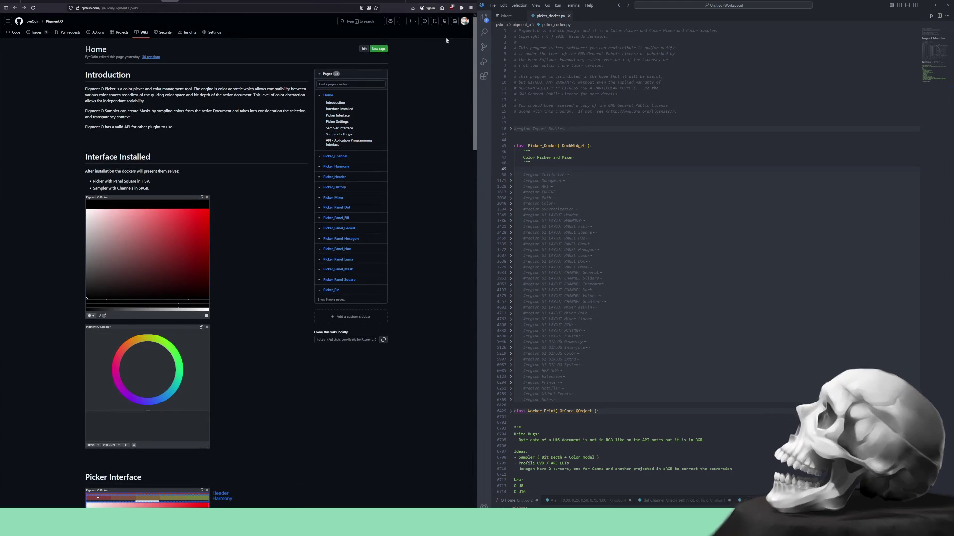
left_click(450, 3)
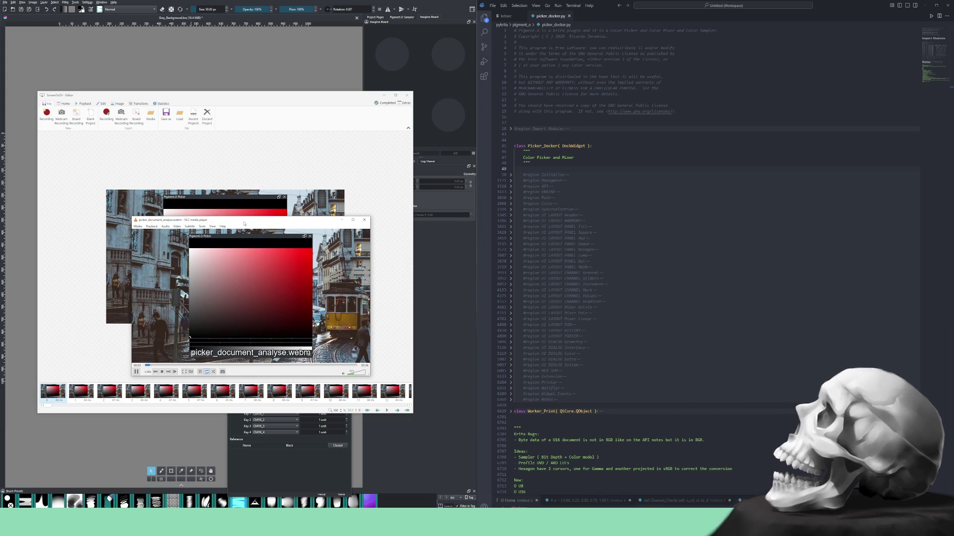
Close the VLC preview of picker_document_analyse.webm and discard the ScreenToGif project.
left_click_drag(244, 223, 279, 198)
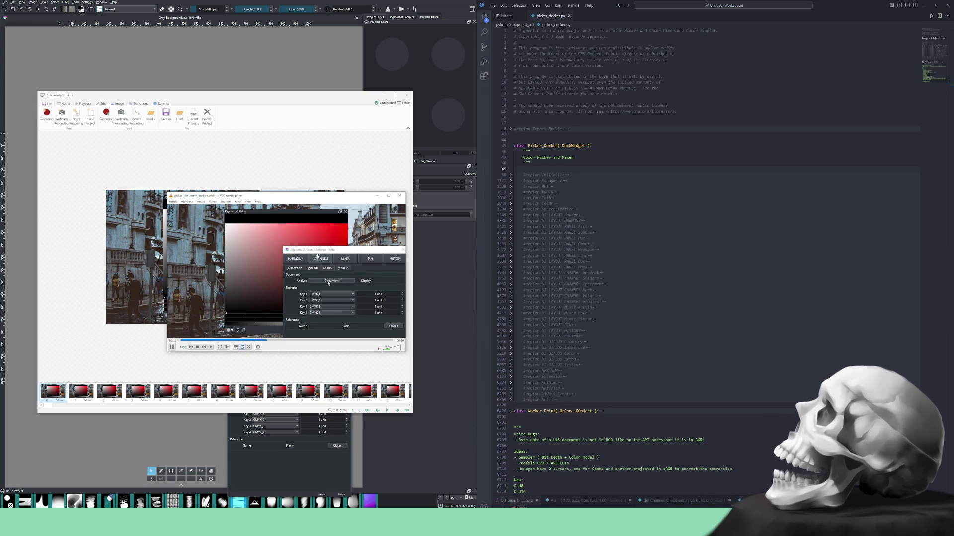
left_click(359, 281)
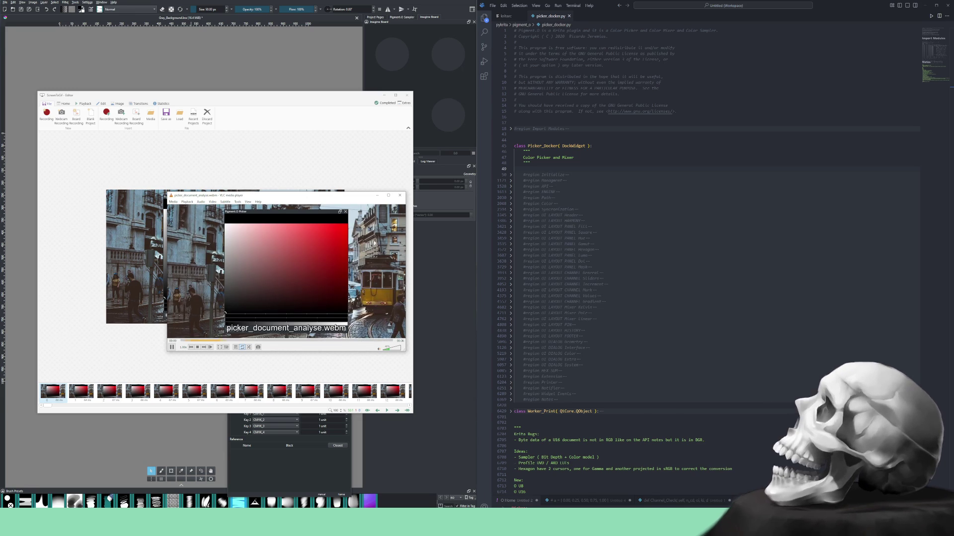
left_click(373, 221)
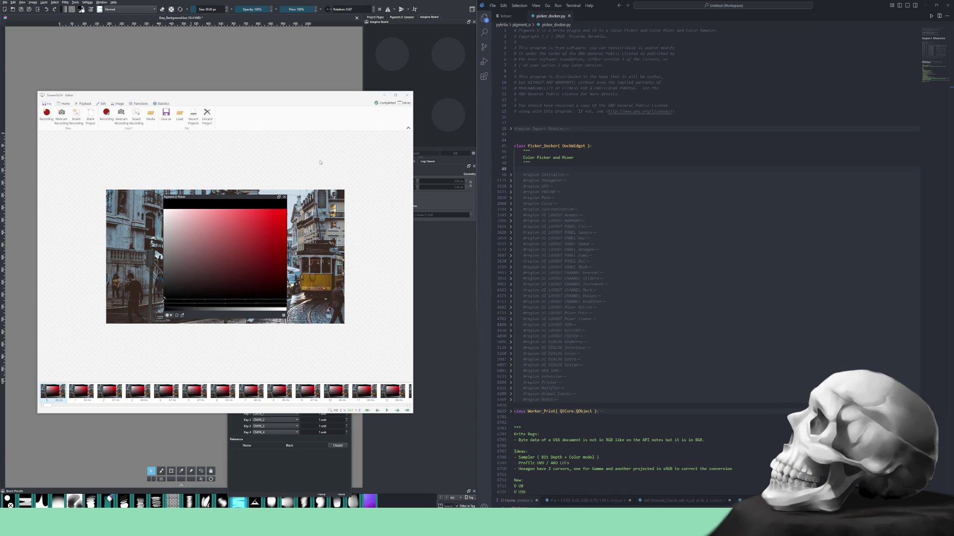
left_click(207, 115)
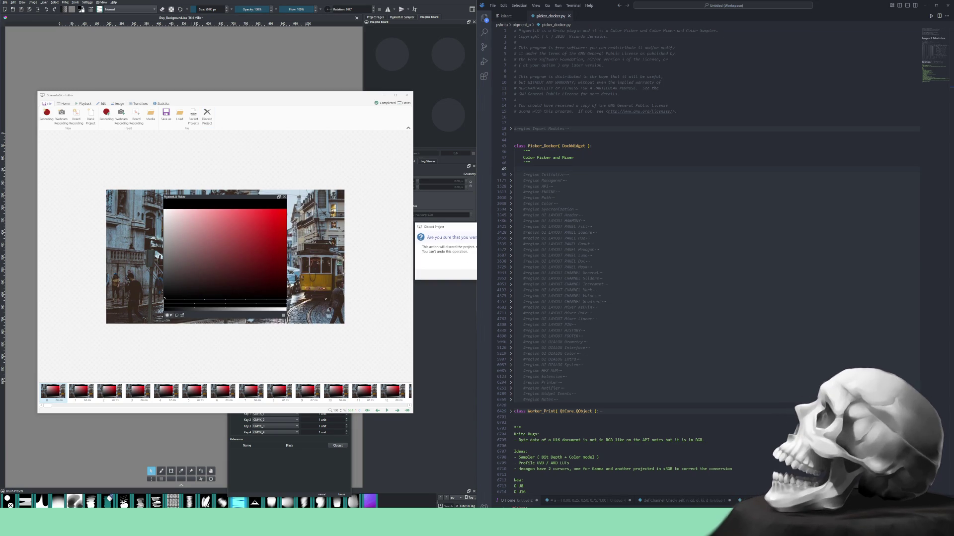
Discard the old project, start a new recorder over the picker and switch off the Display analysis dots.
key("Return")
left_click(54, 127)
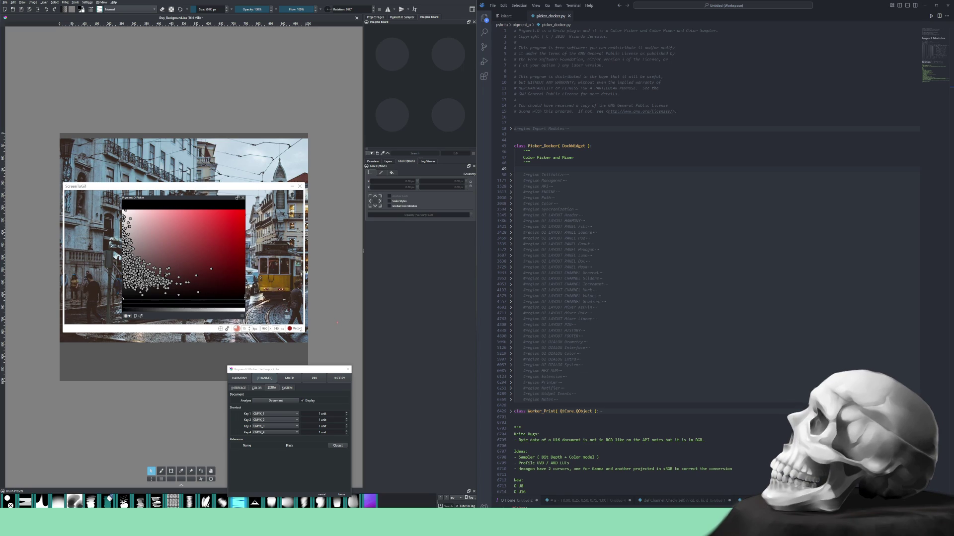
left_click(310, 402)
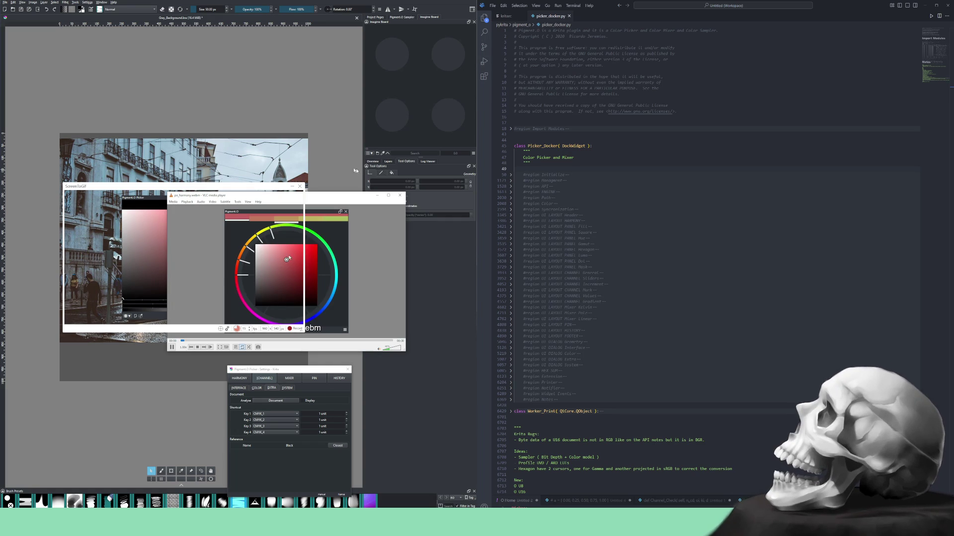
Review the po_harmony.webm reference clip in VLC, then close the player.
mouse_move(327, 196)
left_mouse_down()
mouse_move(366, 42)
mouse_move(381, 49)
left_mouse_up()
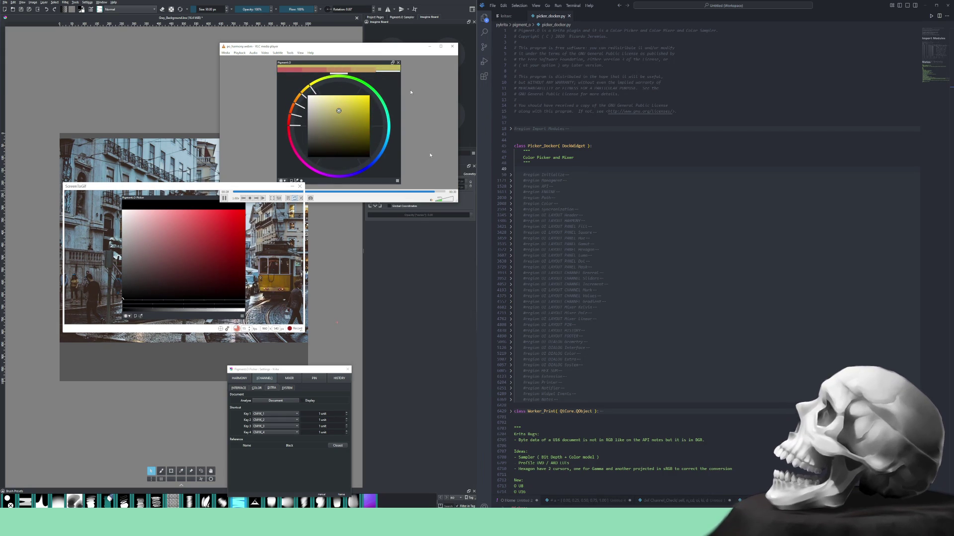
left_click(452, 46)
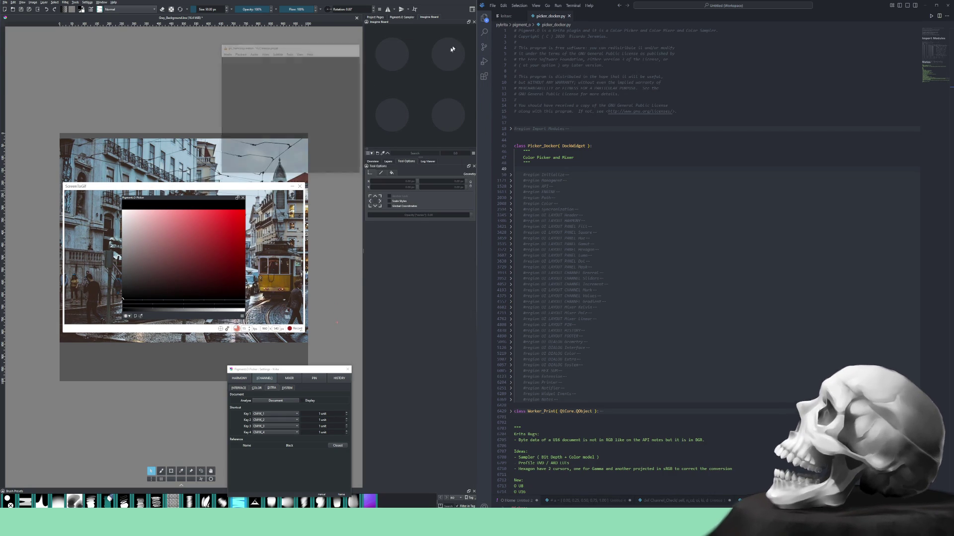
On the HARMONY tab set Panel Mode to Selection : Hue and move the settings dialog up and right.
left_click(239, 378)
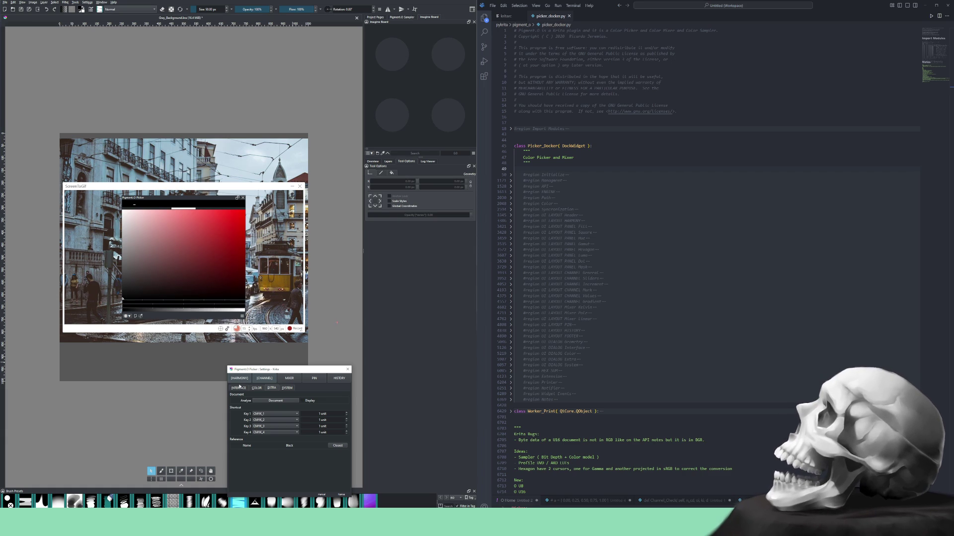
left_click(291, 423)
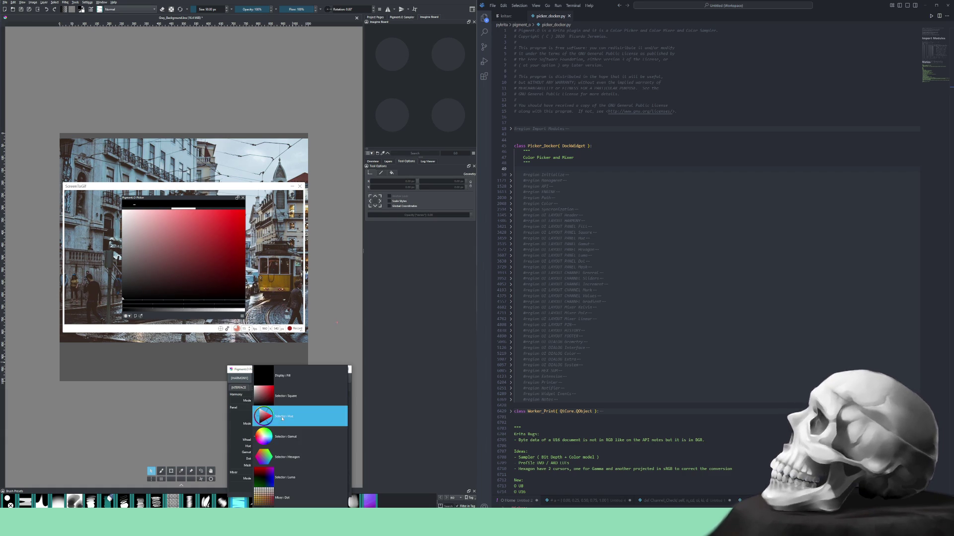
left_click(293, 419)
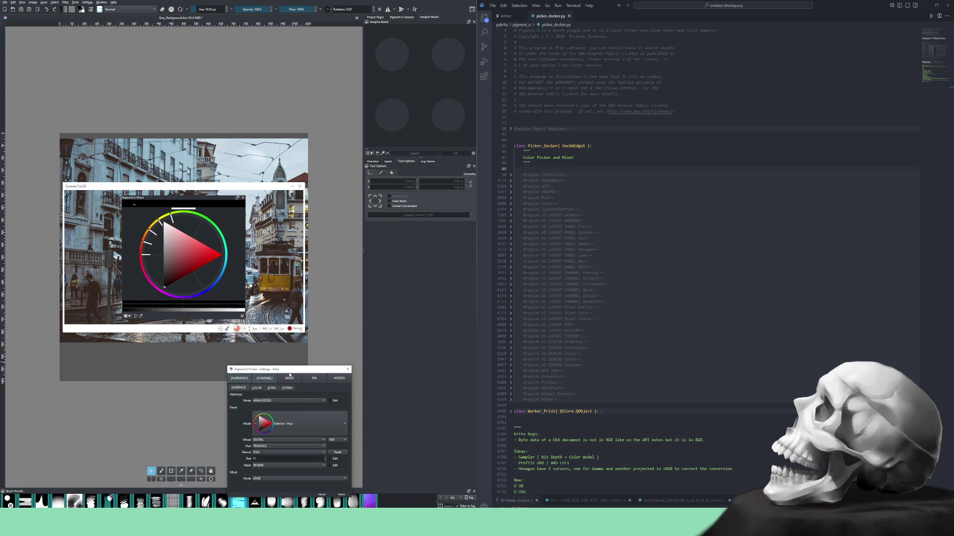
left_click_drag(292, 371, 407, 274)
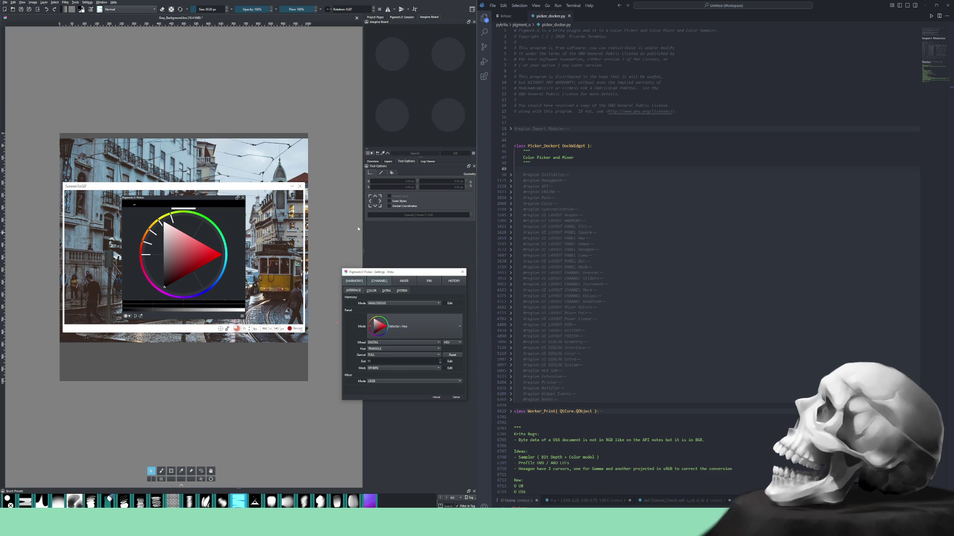
Hide the street photo layer from the Layers docker, leaving a plain grey canvas.
left_click(372, 161)
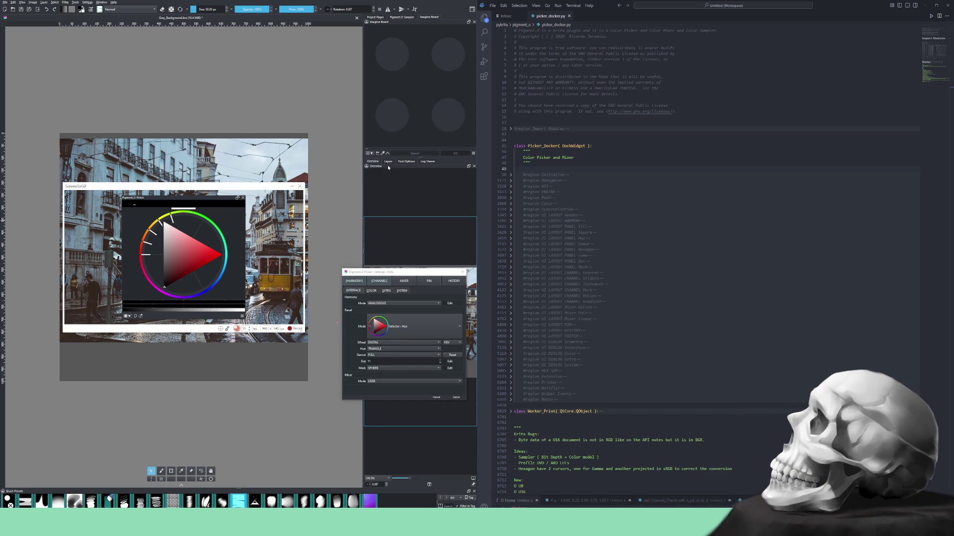
left_click(387, 164)
left_click(367, 190)
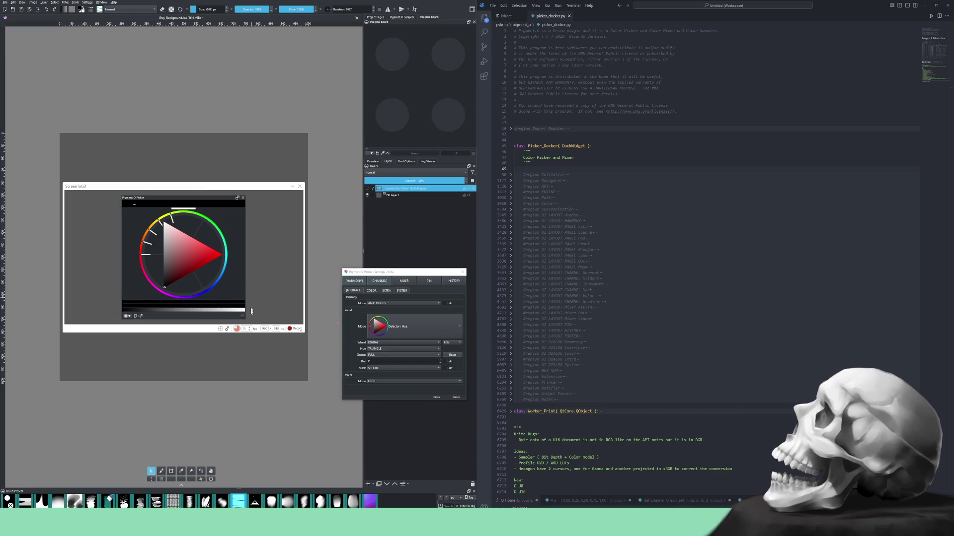
Record the hue ring rotating from red through yellow-green to green and narrowing the harmony span.
left_click(293, 329)
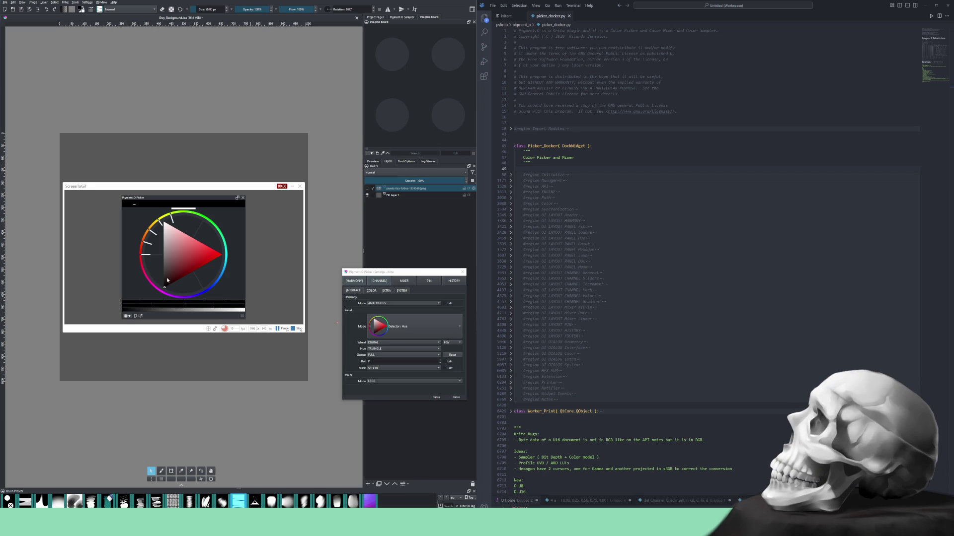
left_click_drag(166, 284, 180, 256)
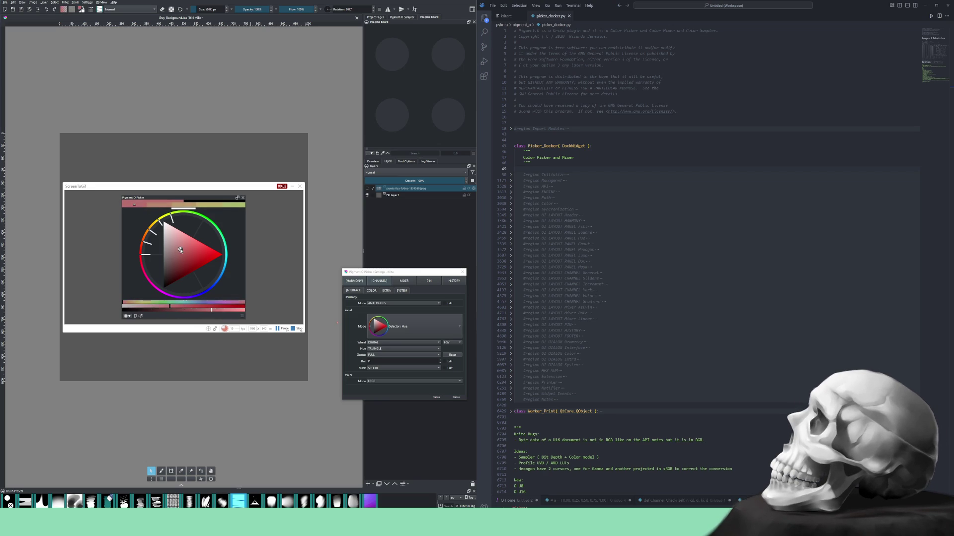
mouse_move(142, 256)
left_mouse_down()
mouse_move(182, 225)
mouse_move(185, 206)
mouse_move(143, 208)
left_mouse_up()
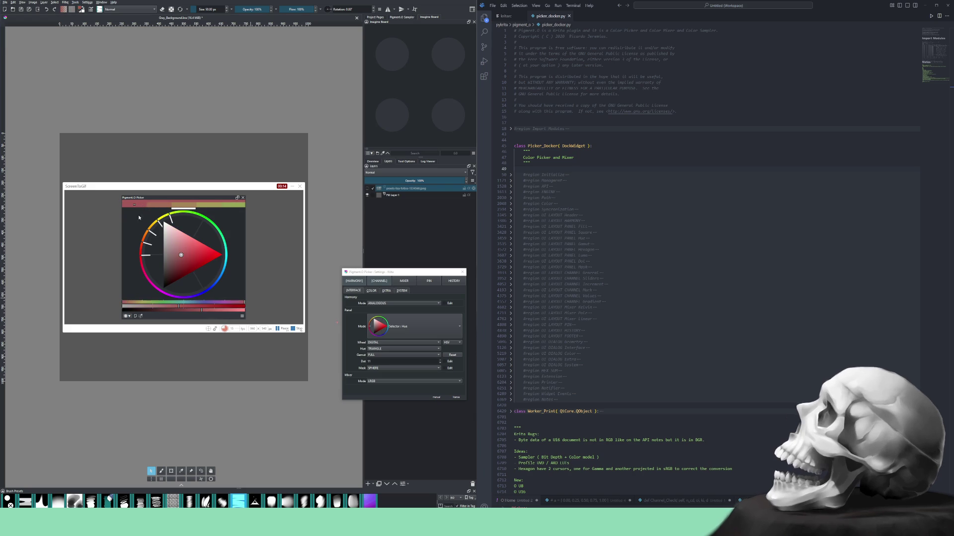
left_click_drag(170, 217, 208, 215)
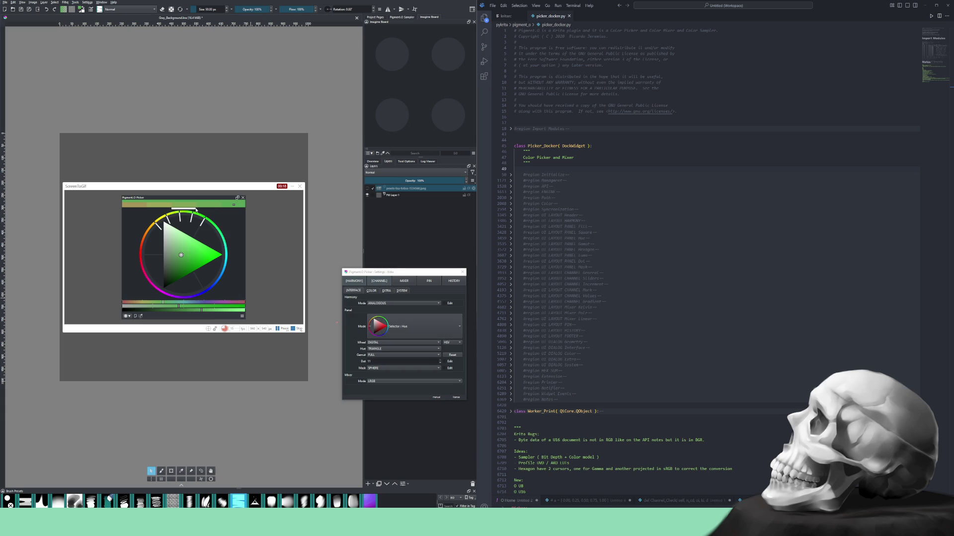
left_click_drag(200, 210, 196, 212)
Pick the yellow swatch, widen the span, rotate back to red and stop the recording into the editor.
left_click(140, 208)
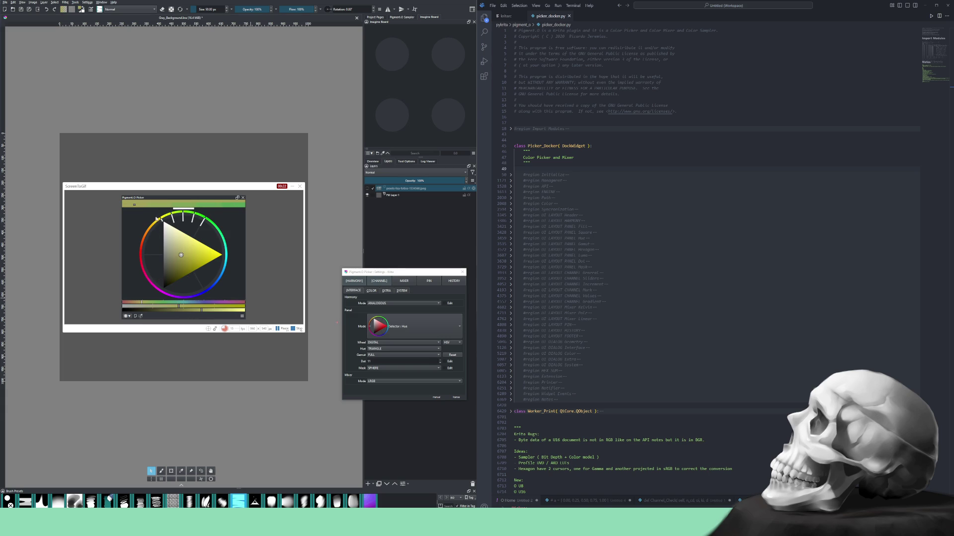
left_click_drag(194, 211, 199, 211)
left_click_drag(163, 220, 143, 257)
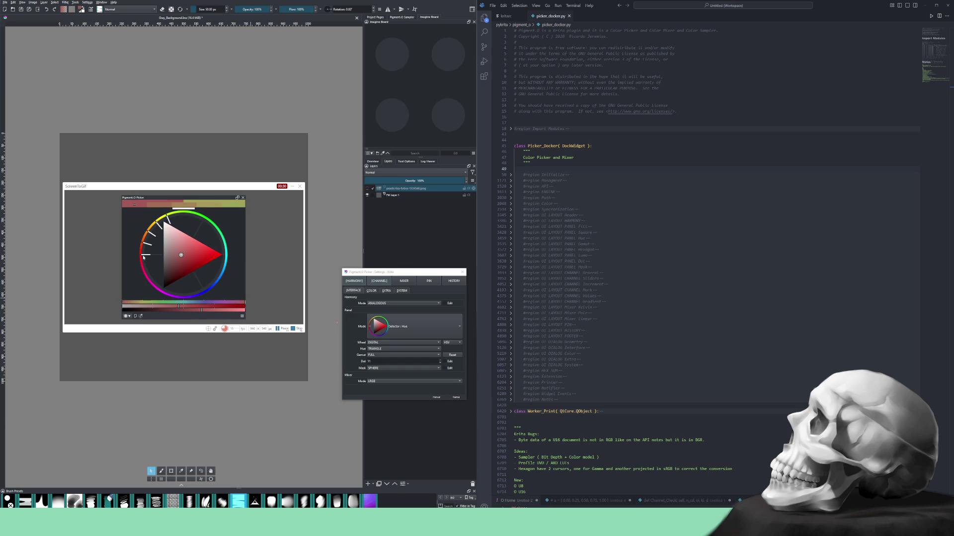
left_click(294, 331)
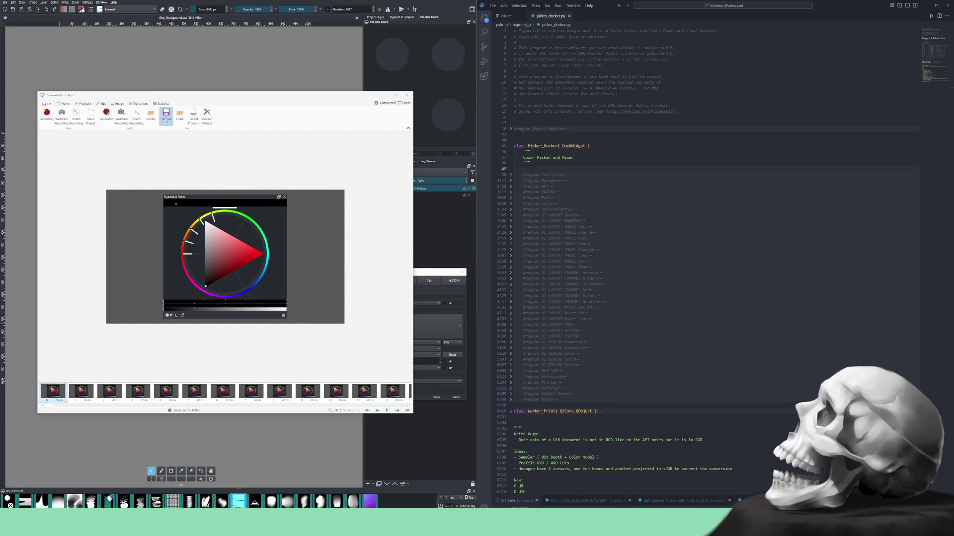
Save the hue ring capture as a new webm under an edited file name and play the frames back.
left_click(165, 116)
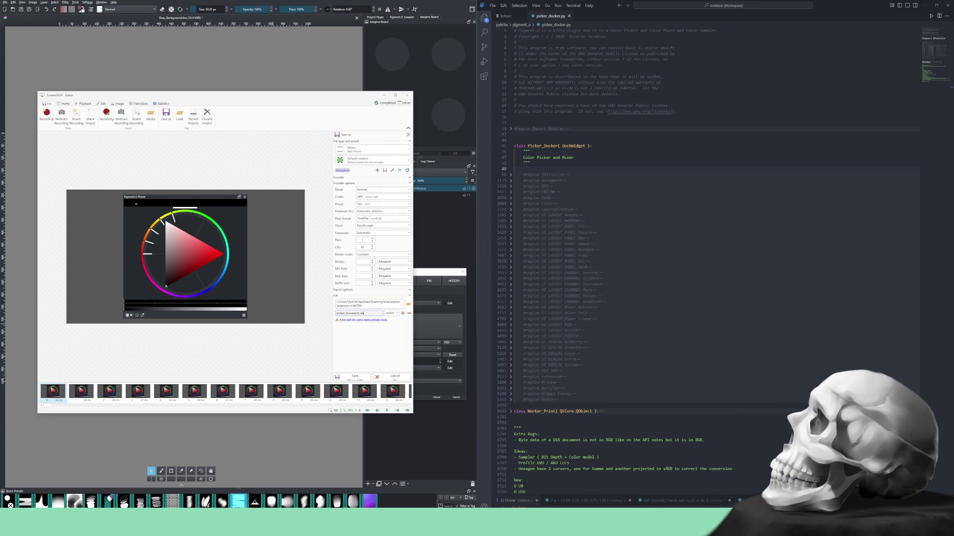
key("BackSpace")
key("BackSpace")
key("BackSpace")
type("harmony")
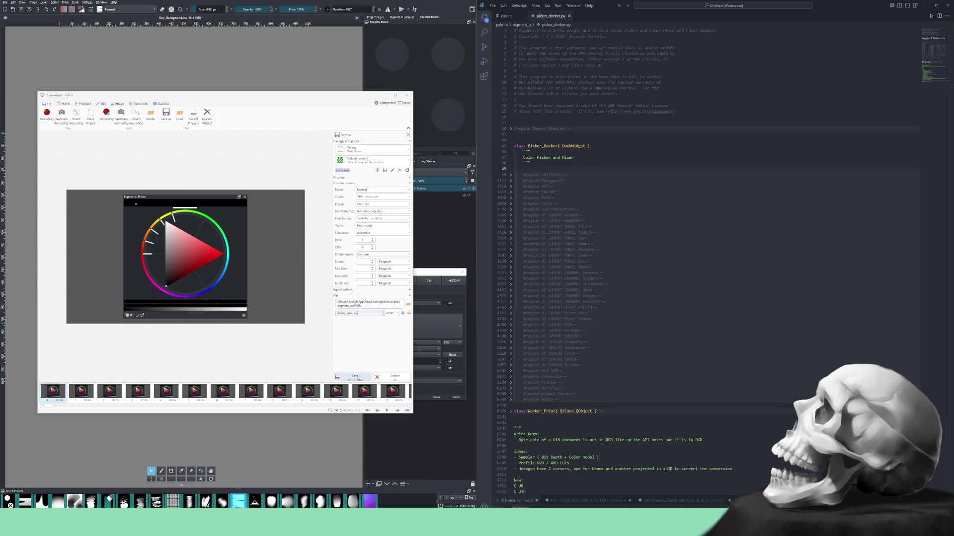
left_click(356, 378)
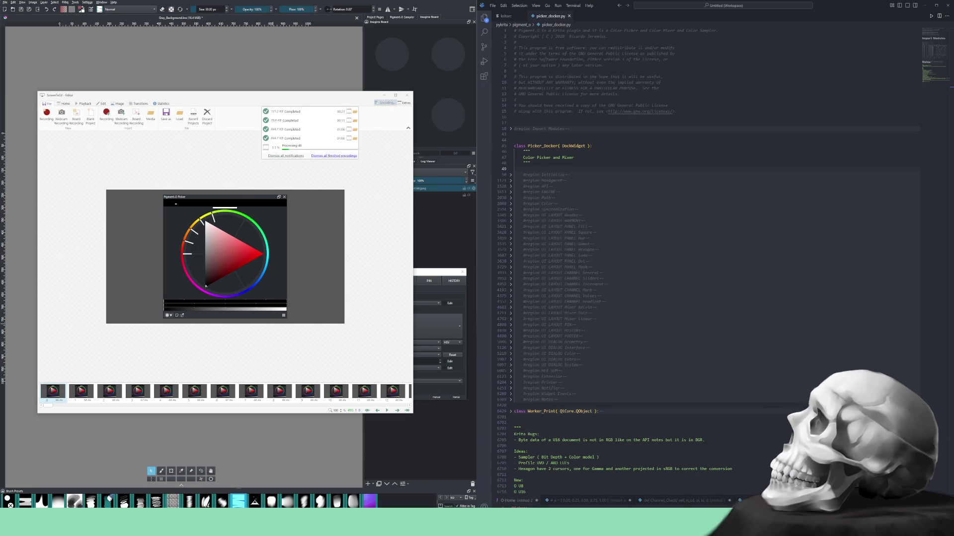
left_click(386, 102)
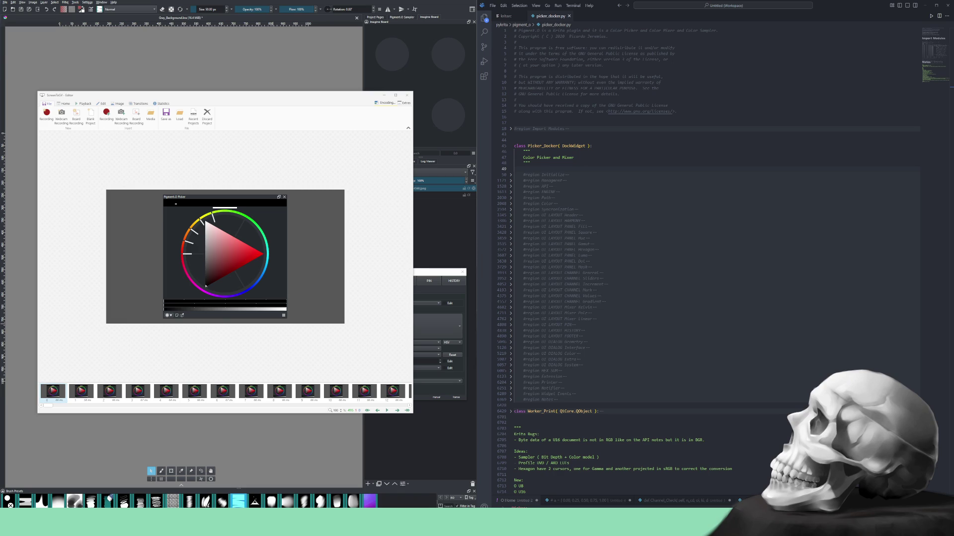
key("space")
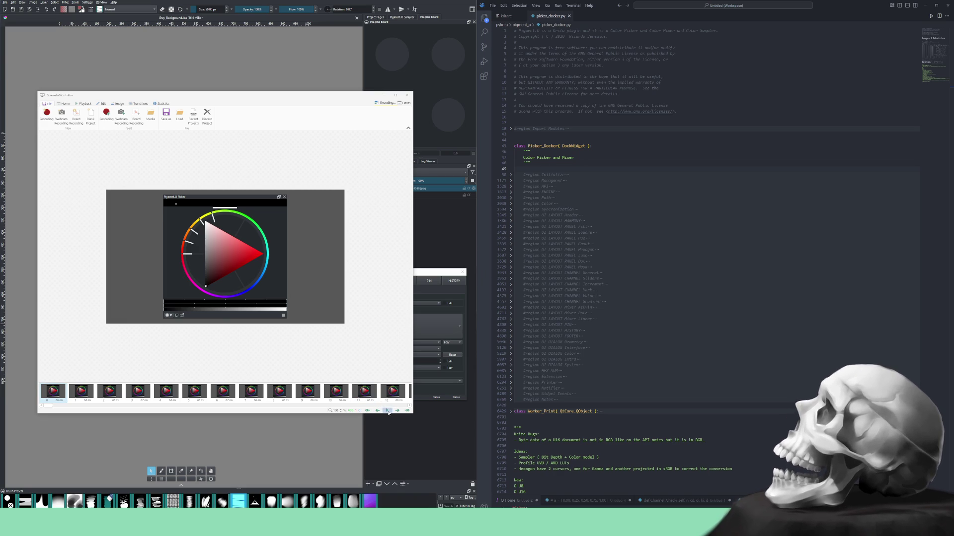
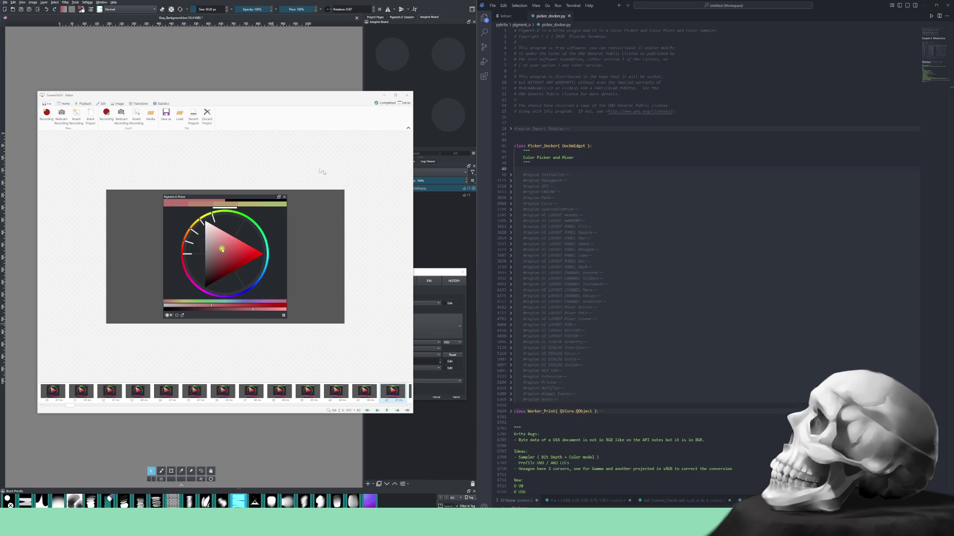
Discard the recorded picker project, confirming so the ScreenToGif editor is empty again.
left_click(207, 116)
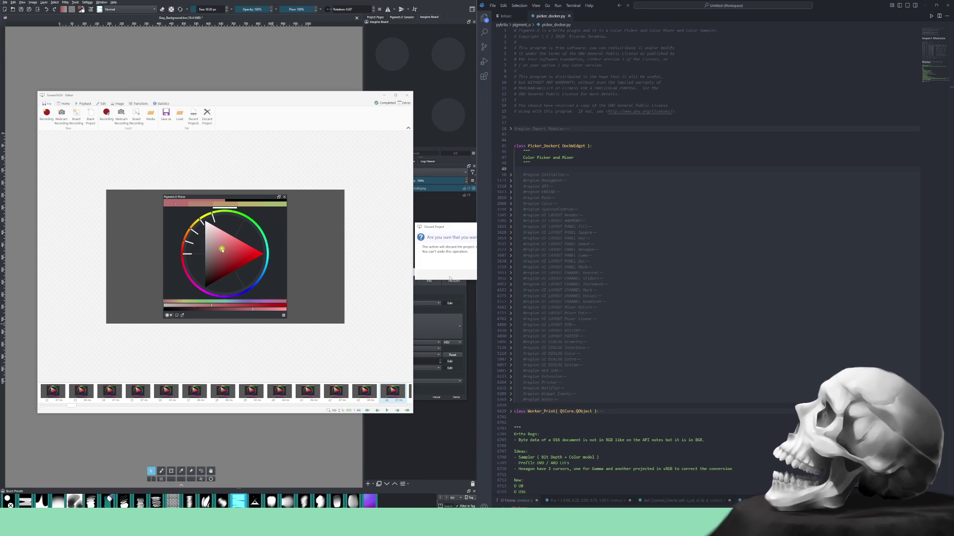
key("Return")
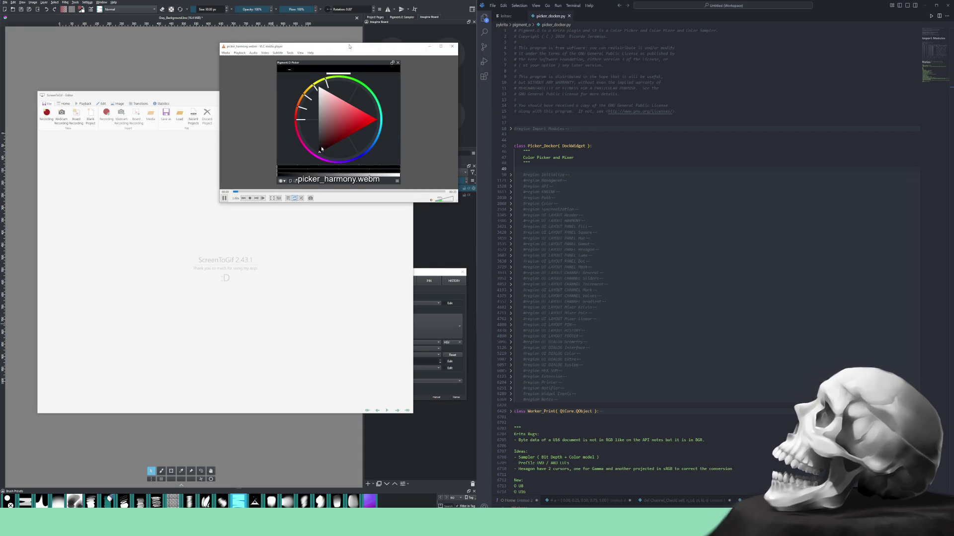
Review and close the picker_harmony.webm clip in VLC, then leave the editor for the recorder frame.
left_click_drag(349, 46, 320, 166)
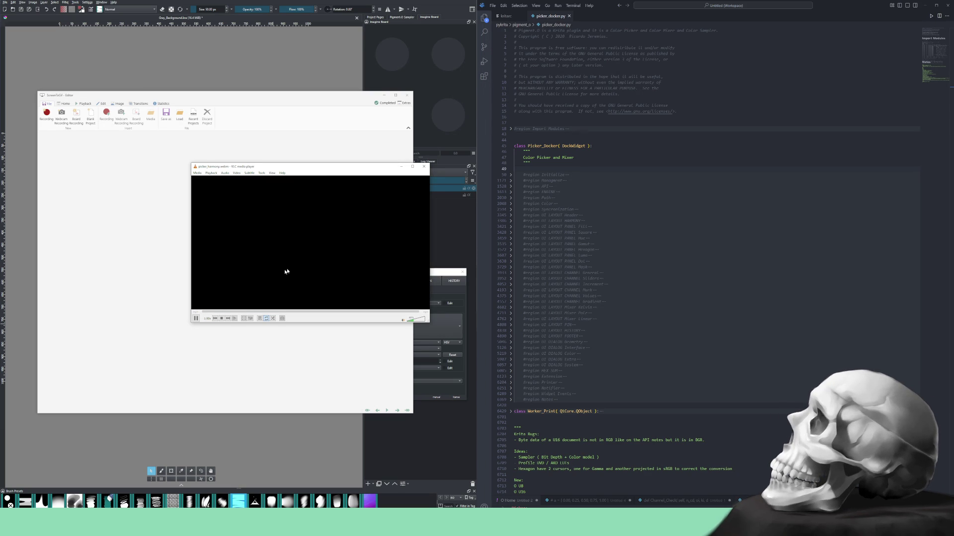
left_click(423, 167)
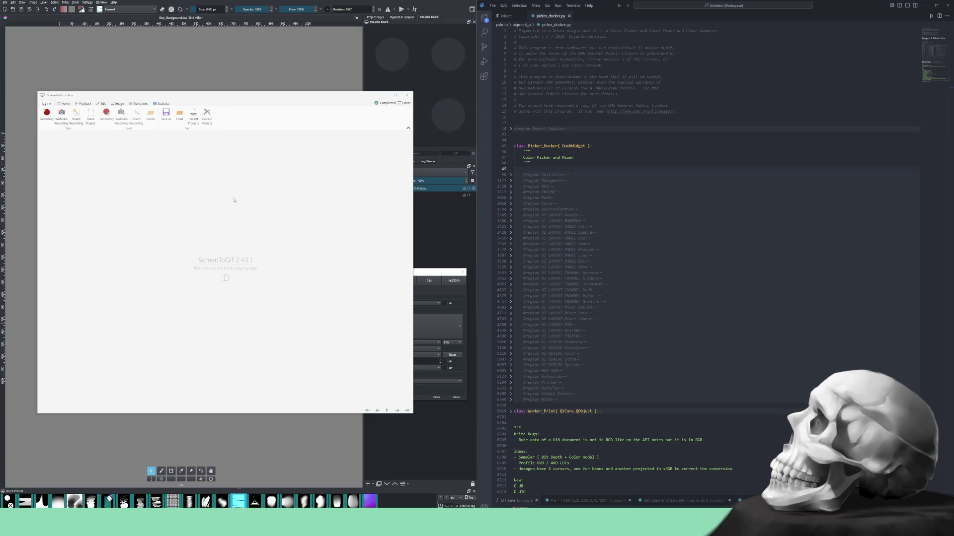
left_click(46, 113)
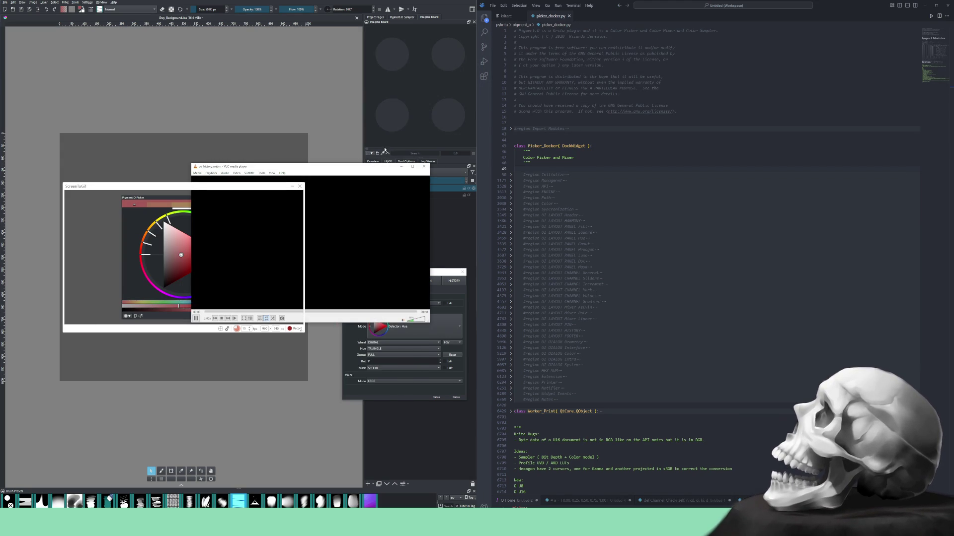
Review the fill clip in VLC, bring Krita forward and set the Pigment.O display to Fill.
left_click_drag(366, 166, 390, 49)
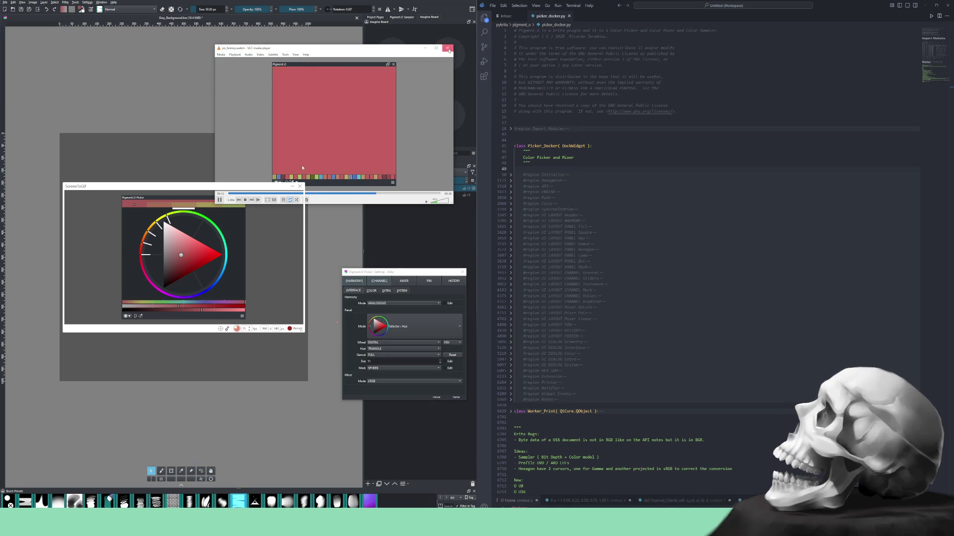
left_click(376, 311)
left_click(397, 287)
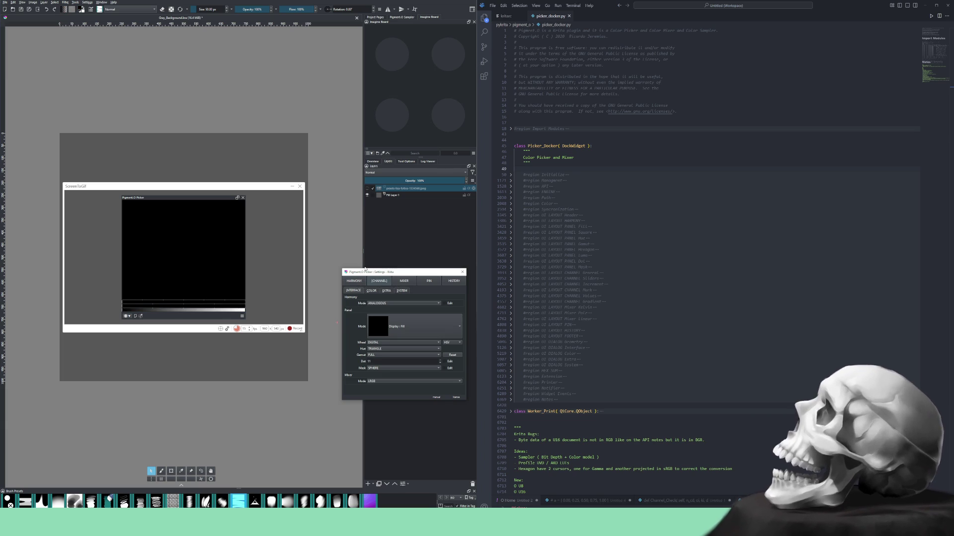
Switch the Pigment.O picker from channel sliders to the colour history strip.
left_click(379, 281)
left_click(452, 281)
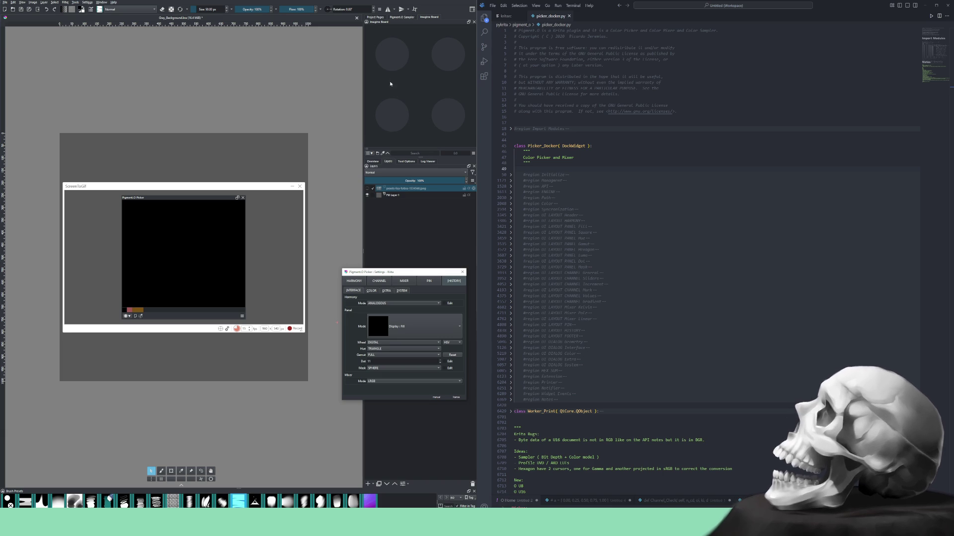
Switch the Imagine Board docker to the Artistic Creations collection.
left_click(386, 152)
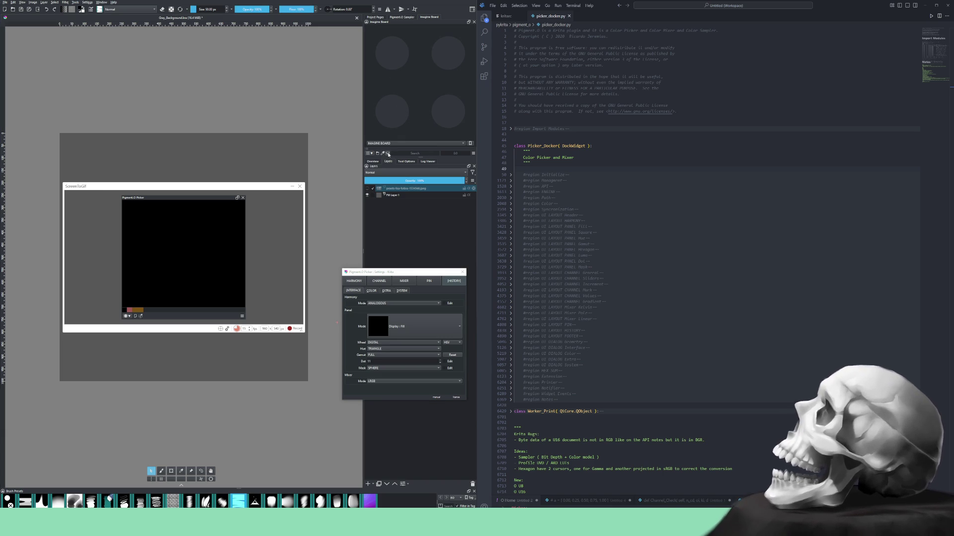
left_click(392, 144)
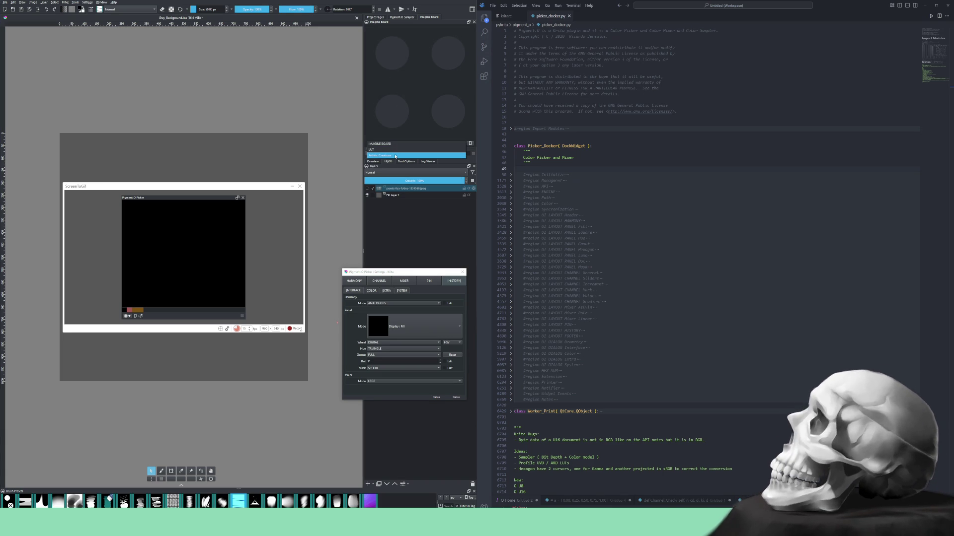
left_click(395, 156)
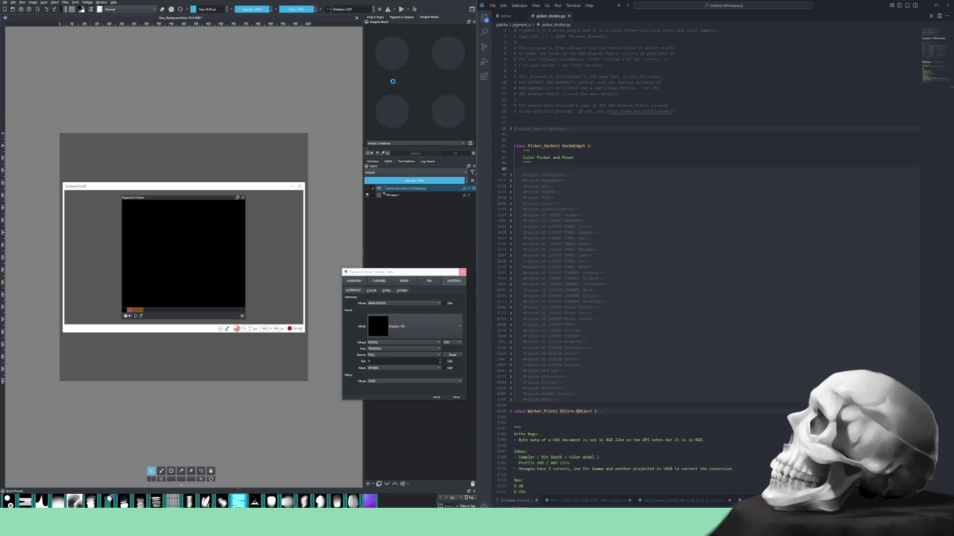
Insert the purple-haired illustration as a reference image near the canvas top and start sampling colours.
left_click(410, 149)
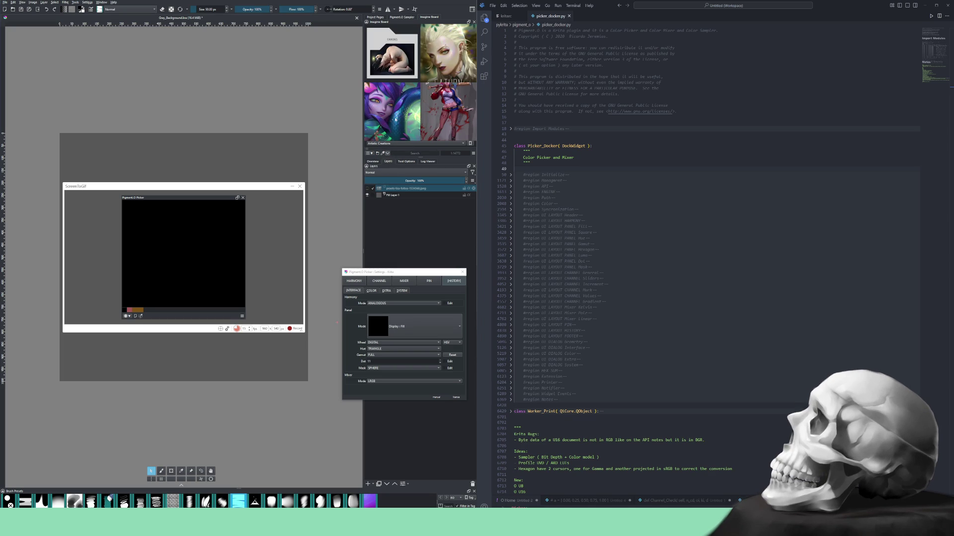
left_click_drag(399, 116, 258, 101)
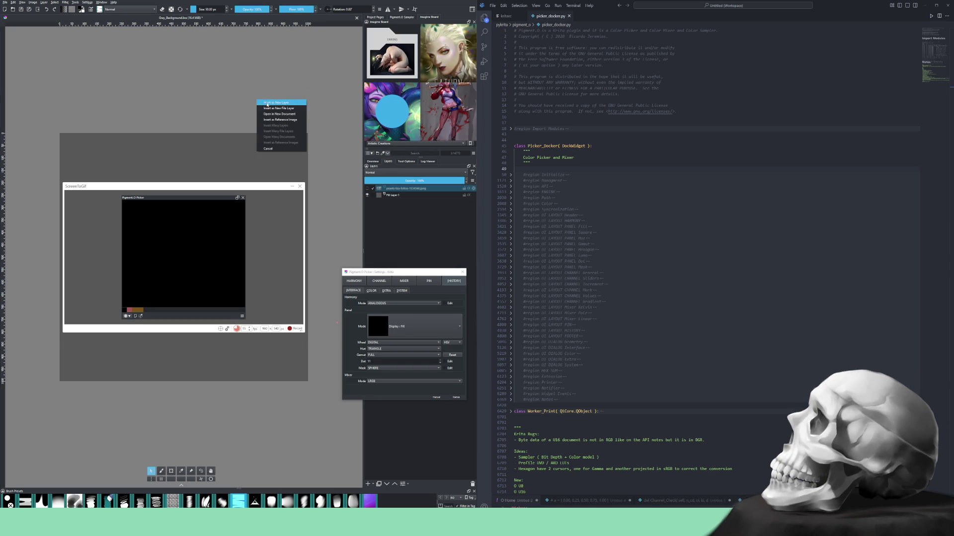
left_click(282, 119)
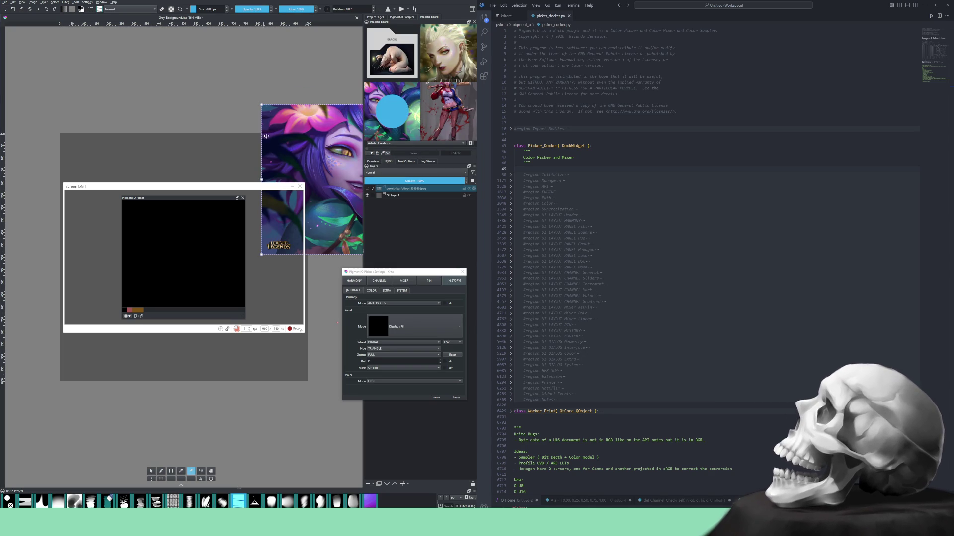
mouse_move(306, 151)
left_mouse_down()
mouse_move(229, 85)
mouse_move(213, 87)
left_mouse_up()
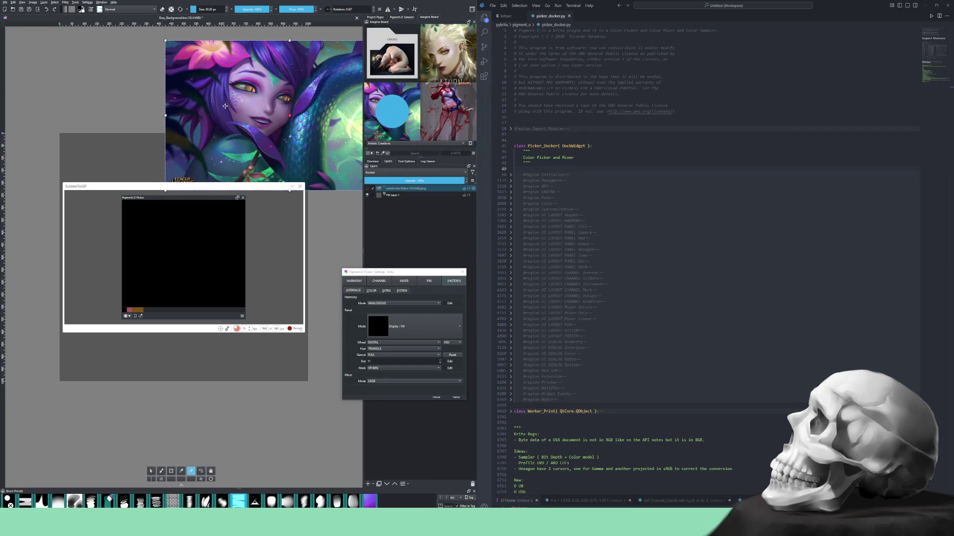
mouse_move(260, 117)
left_mouse_down()
mouse_move(176, 94)
mouse_move(97, 105)
mouse_move(146, 60)
mouse_move(149, 72)
left_mouse_up()
key("p")
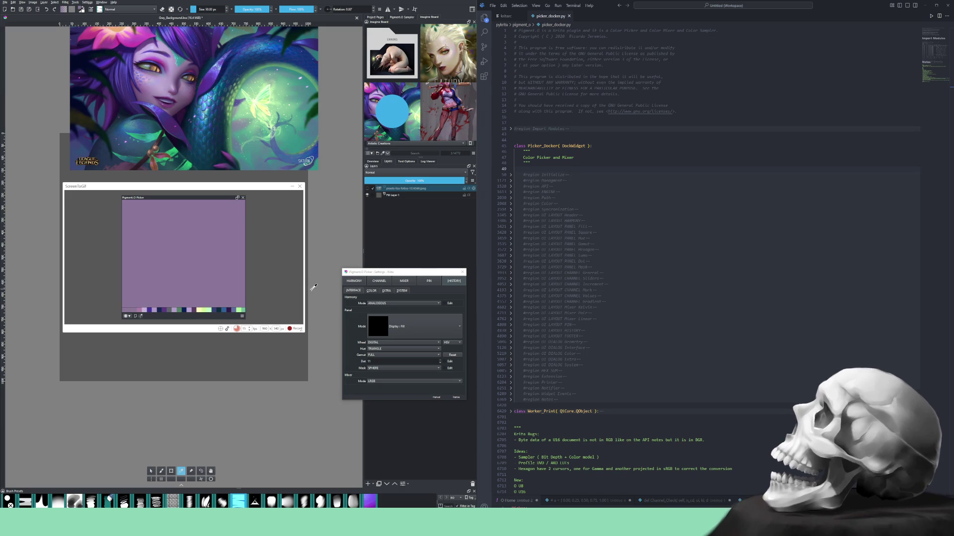
Sample the artwork with the square selector and other modes, then return the picker to Fill display.
left_click(393, 331)
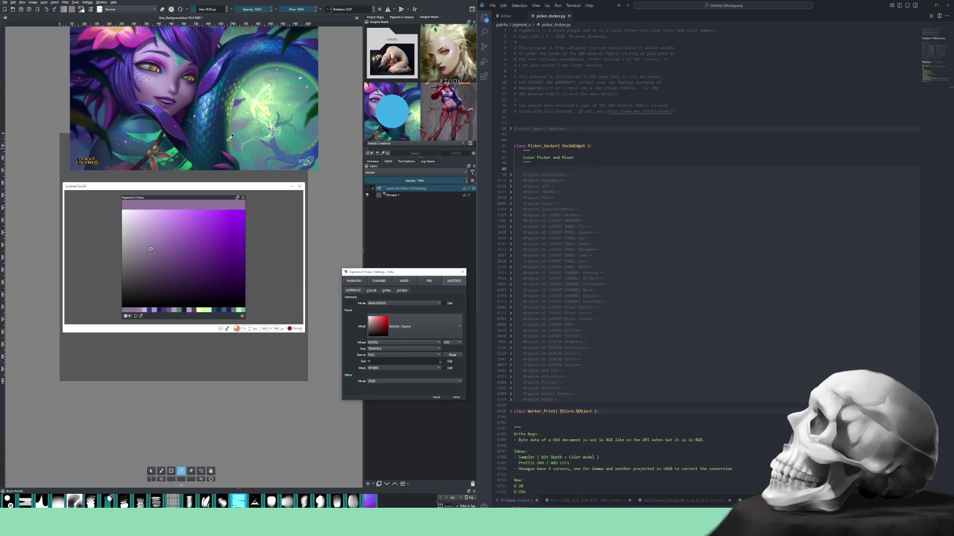
left_click_drag(231, 137, 213, 67)
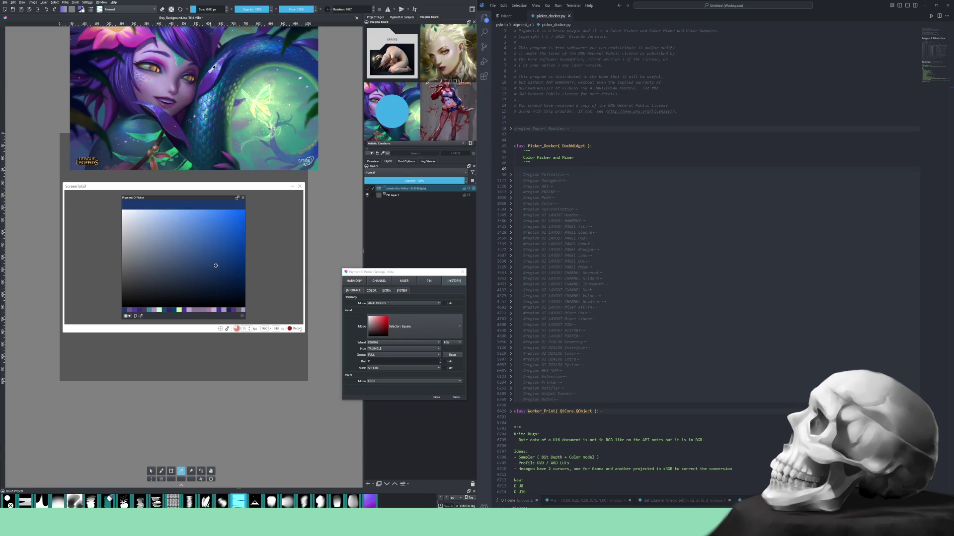
scroll(411, 328, "down", 1)
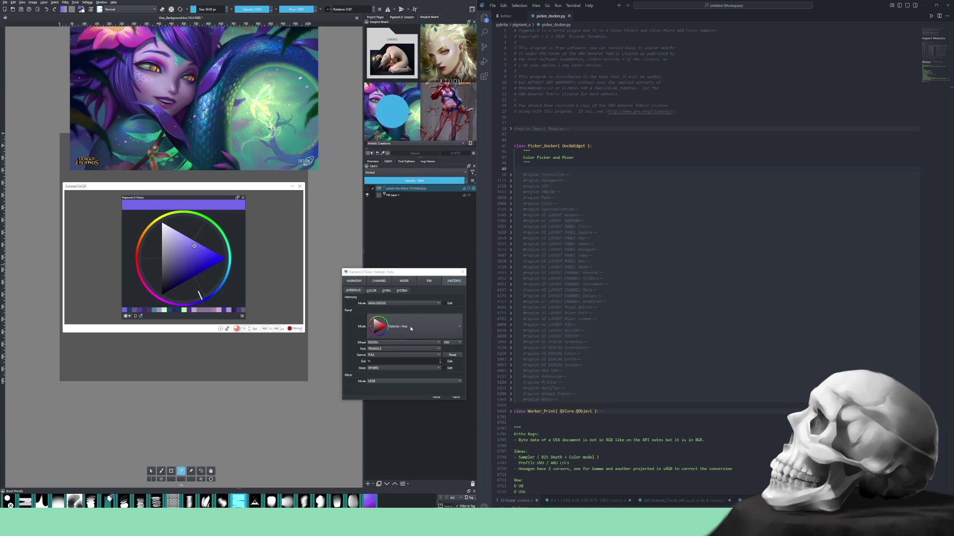
scroll(410, 328, "down", 1)
scroll(409, 326, "down", 1)
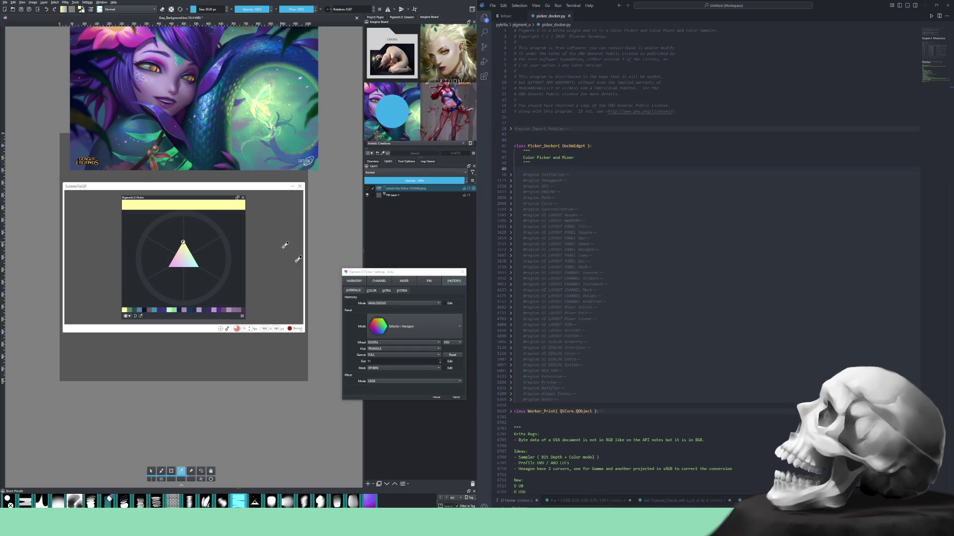
left_click(398, 327)
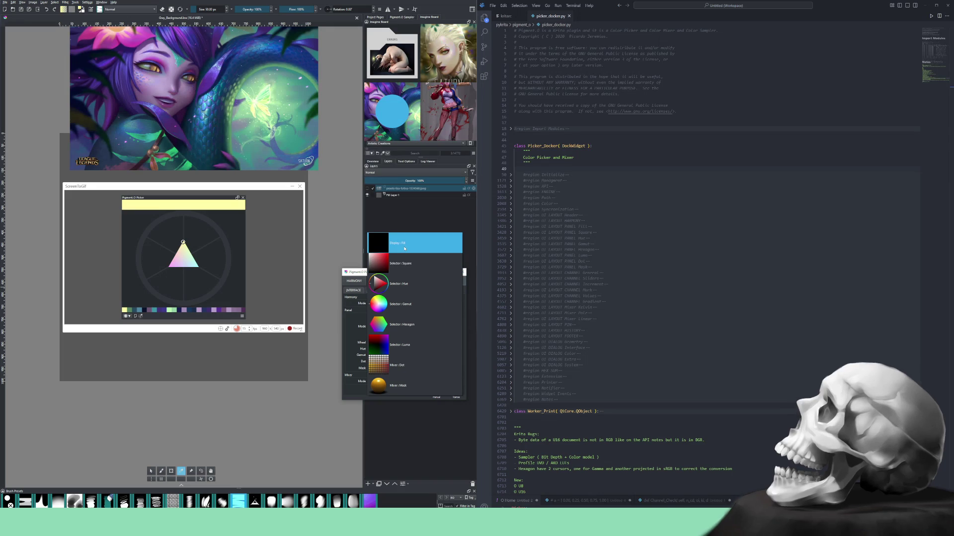
left_click(404, 248)
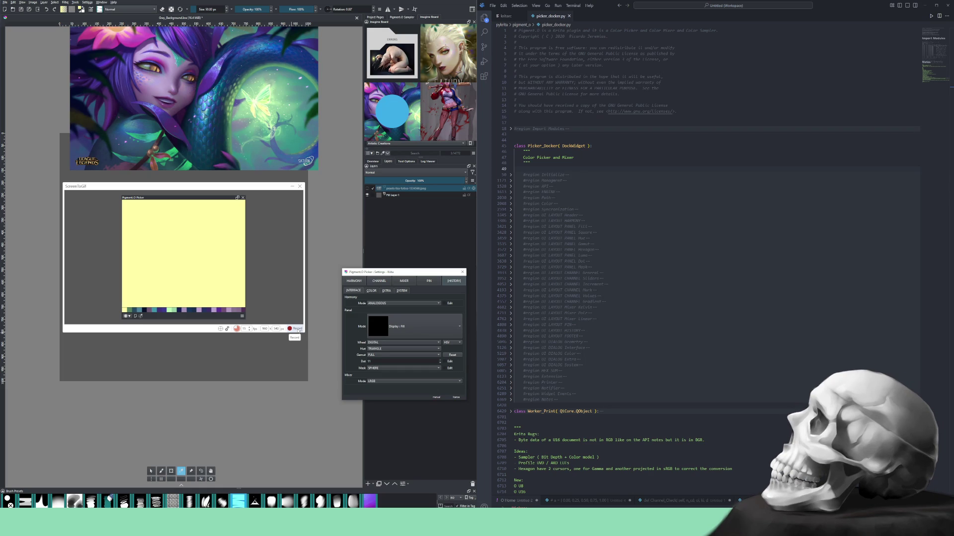
Start recording, sample the illustration and recall green, yellow and several blues from the history.
left_click(296, 328)
left_click(160, 118, "ctrl")
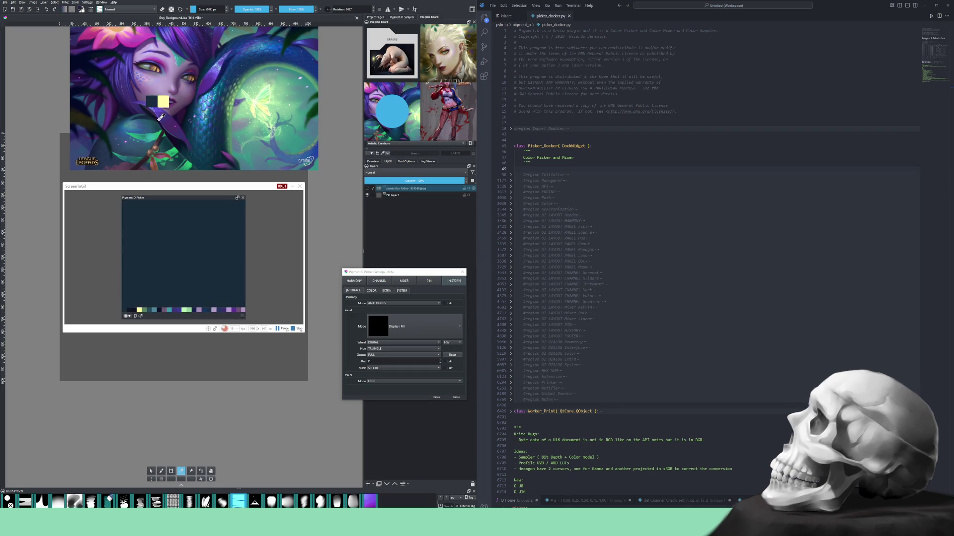
left_click_drag(160, 117, 253, 99)
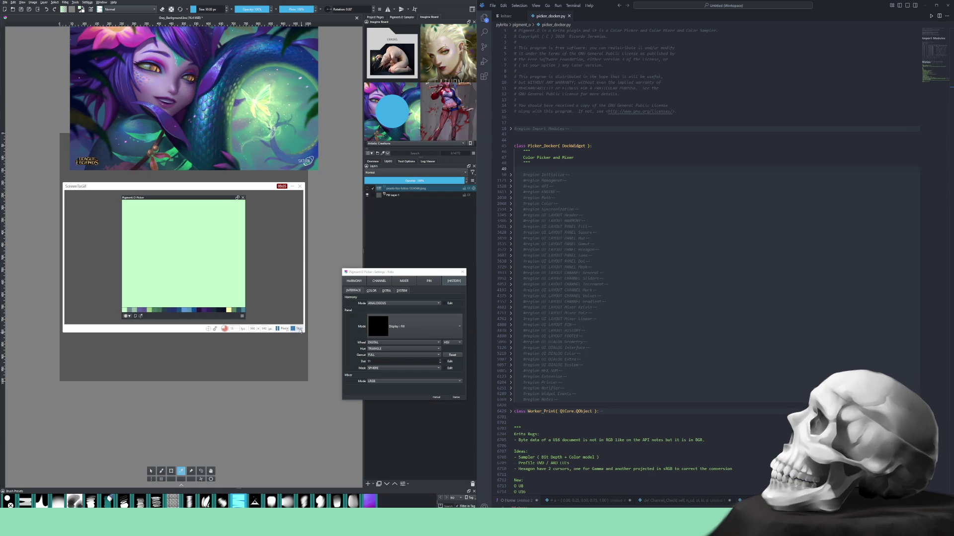
left_click(234, 312)
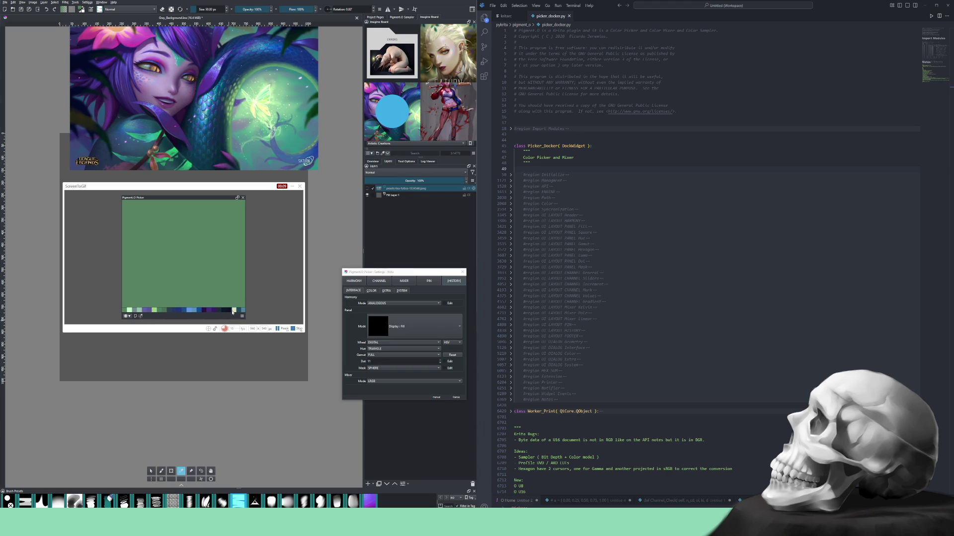
left_click(232, 312)
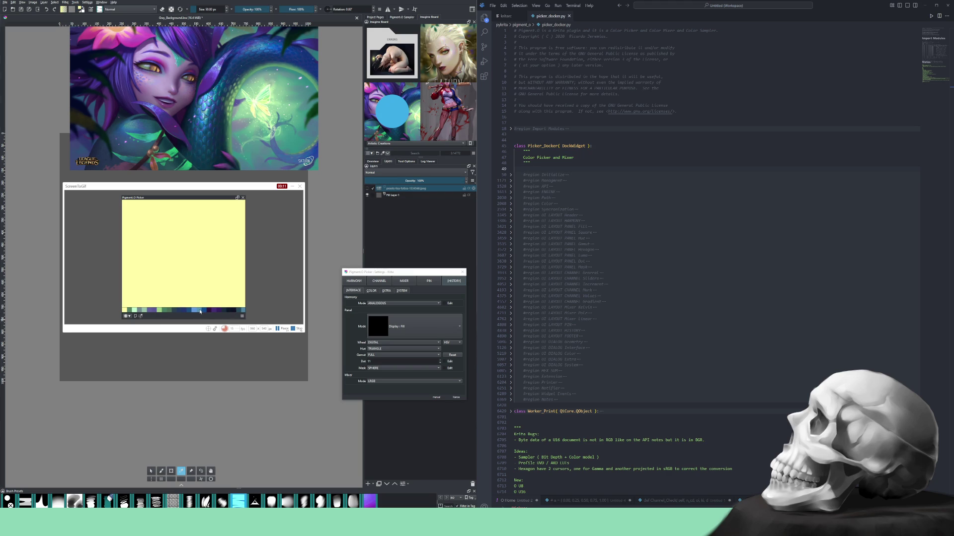
left_click(200, 312)
left_click(205, 310)
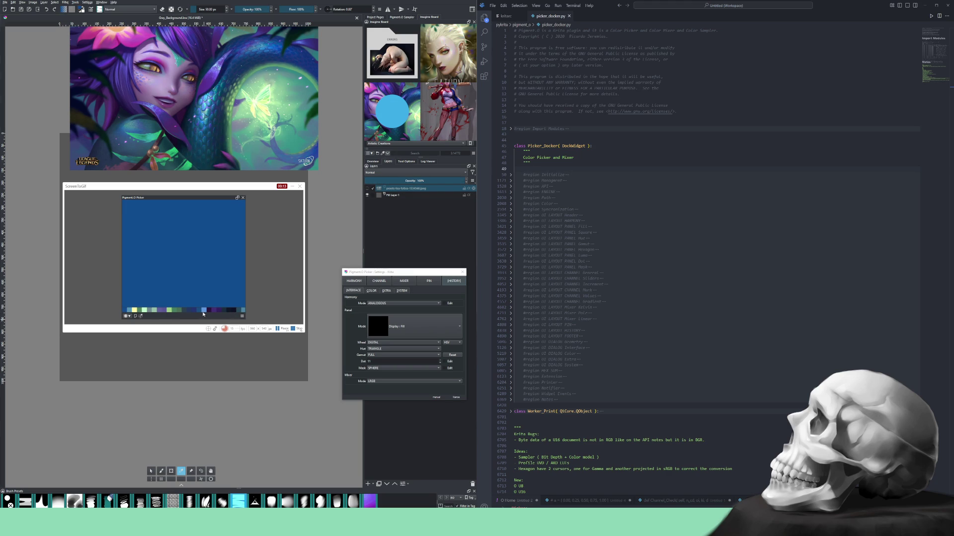
left_click(204, 312)
left_click(201, 312)
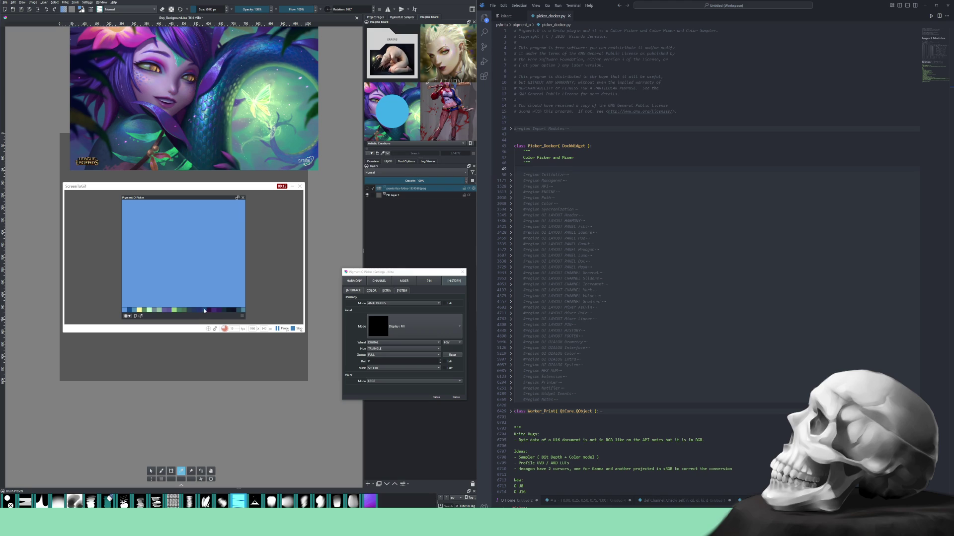
left_click(204, 311)
left_click(201, 310)
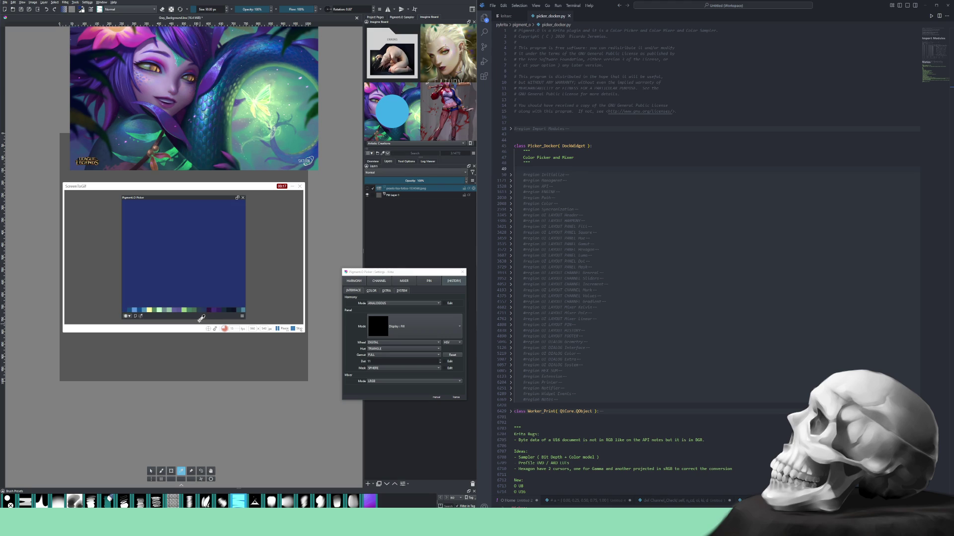
Step through pale green and progressively darker purples, finishing on light blue.
left_click(170, 312)
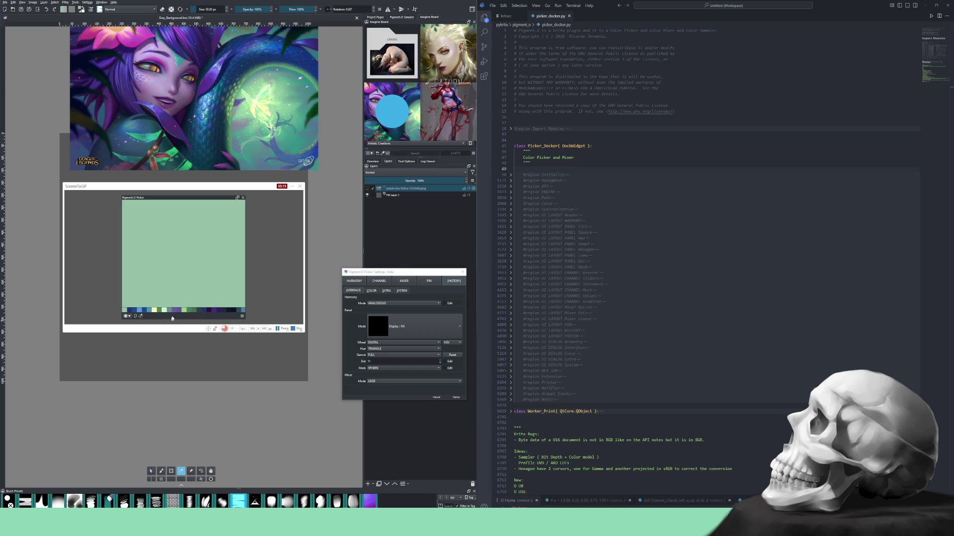
left_click(174, 311)
left_click(178, 312)
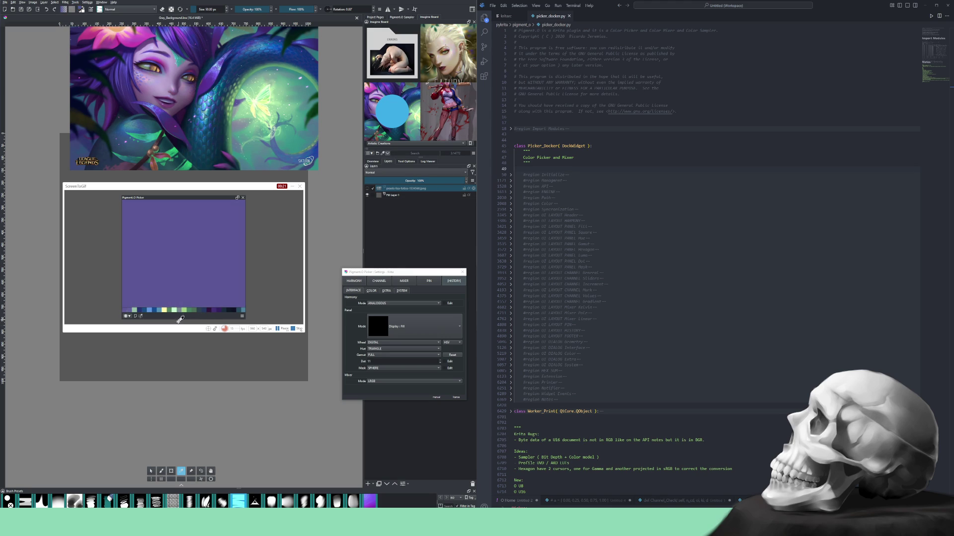
left_click(211, 311)
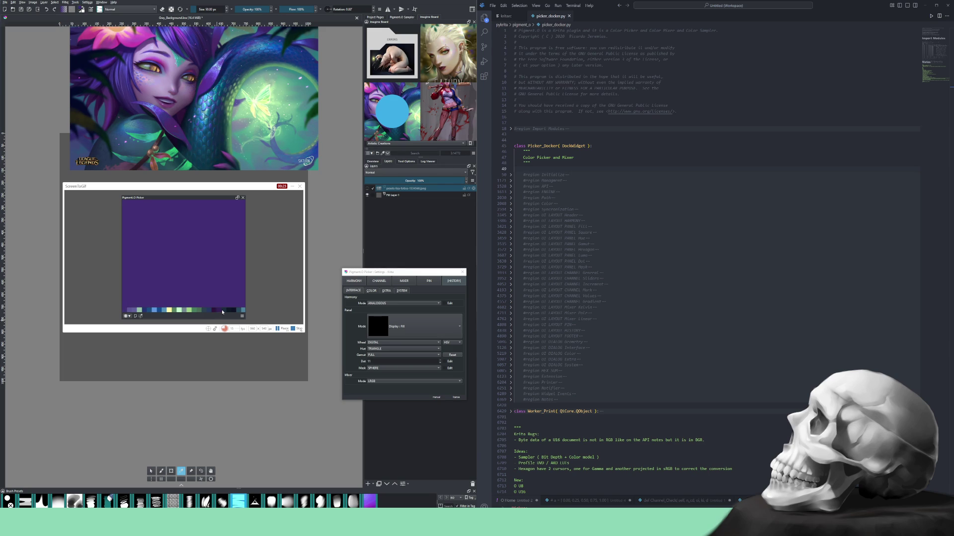
left_click(220, 311)
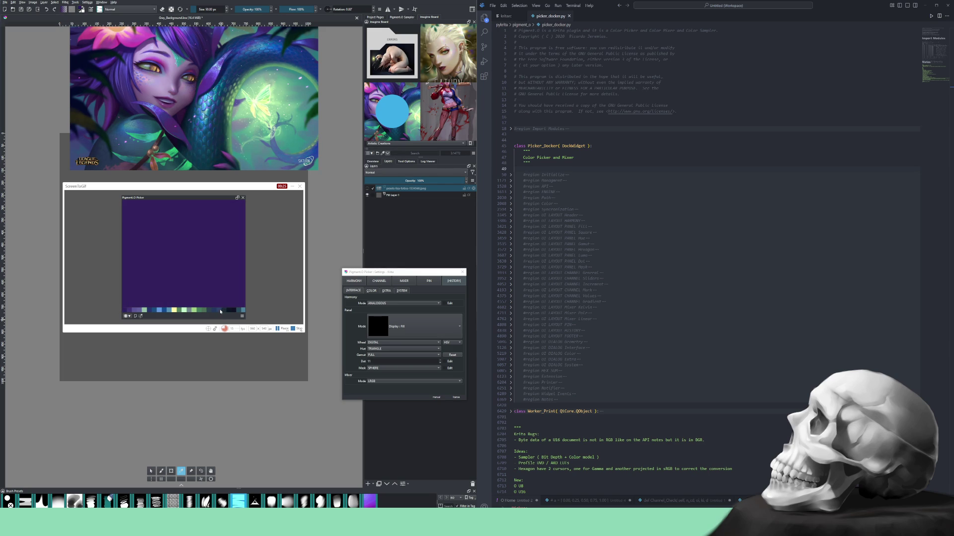
left_click(220, 312)
left_click(165, 312)
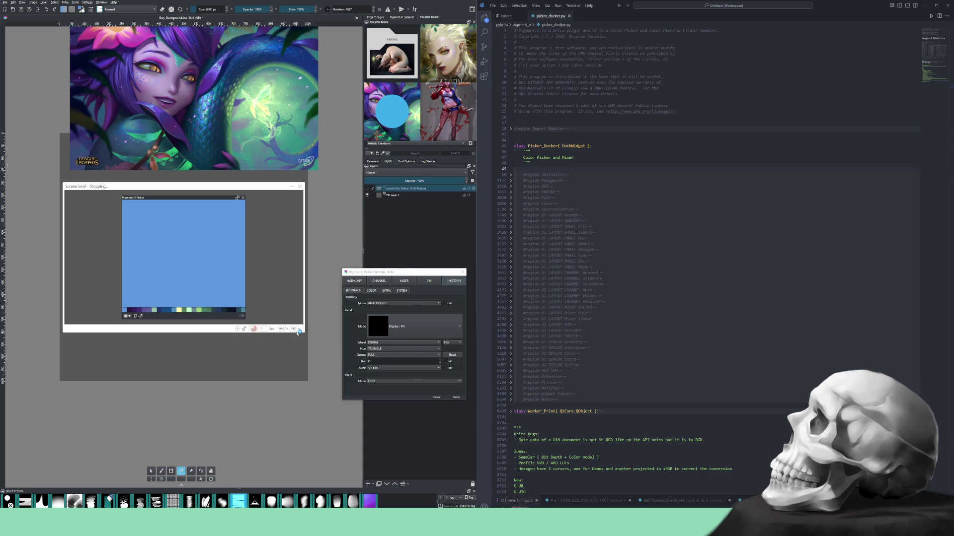
Stop recording, discard the clip and return to the recorder framing Krita's picker.
key("F8")
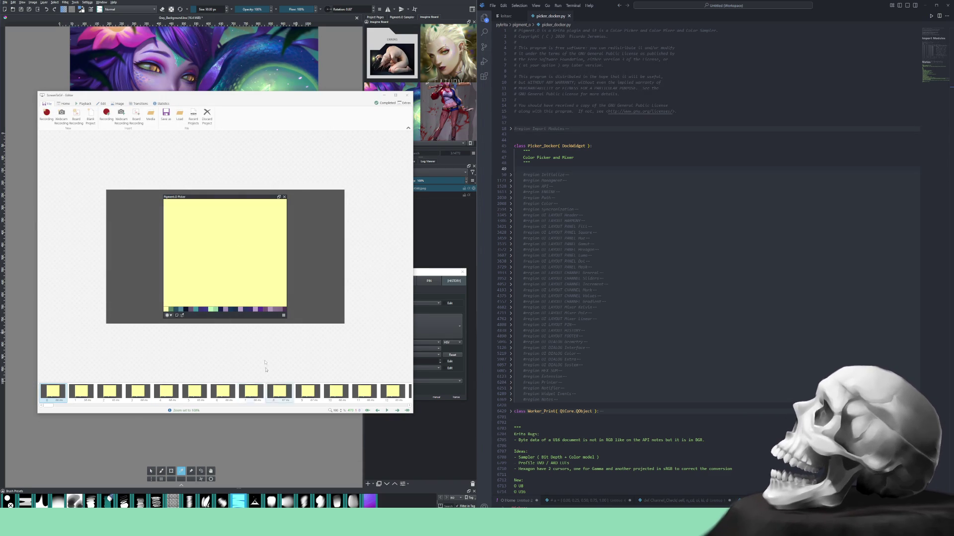
left_click(206, 115)
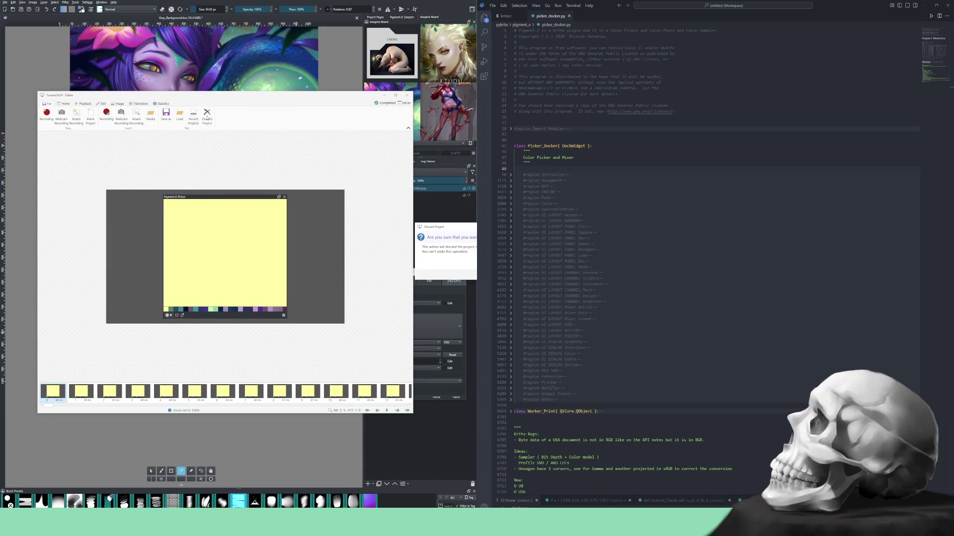
key("Return")
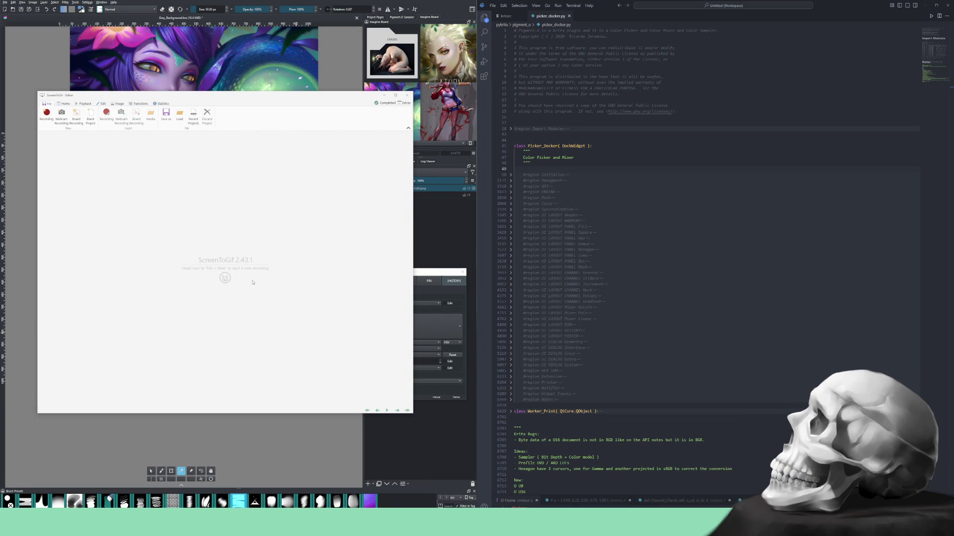
left_click(49, 115)
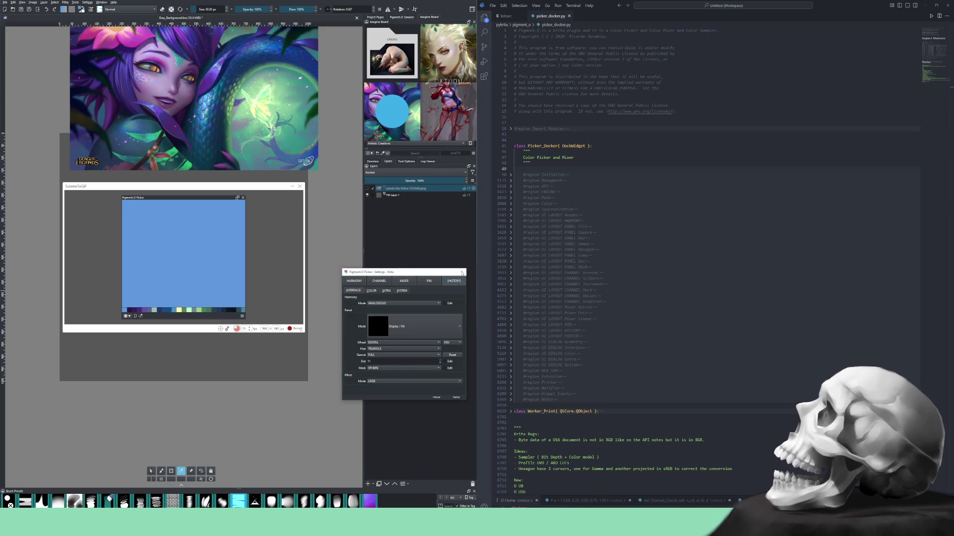
Add a new paint layer above the illustration, select the brush and undo a test blue blob.
left_click(461, 273)
key("Insert")
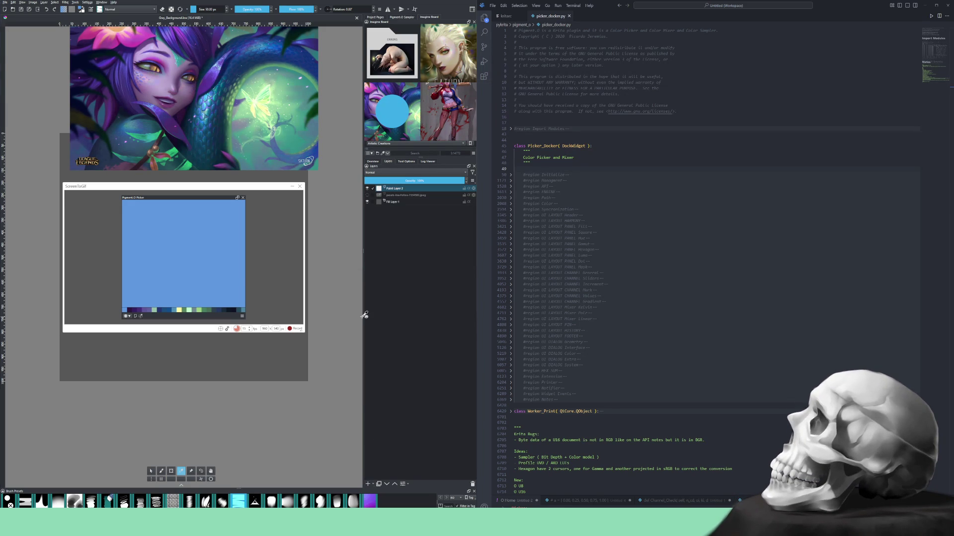
left_click(162, 471)
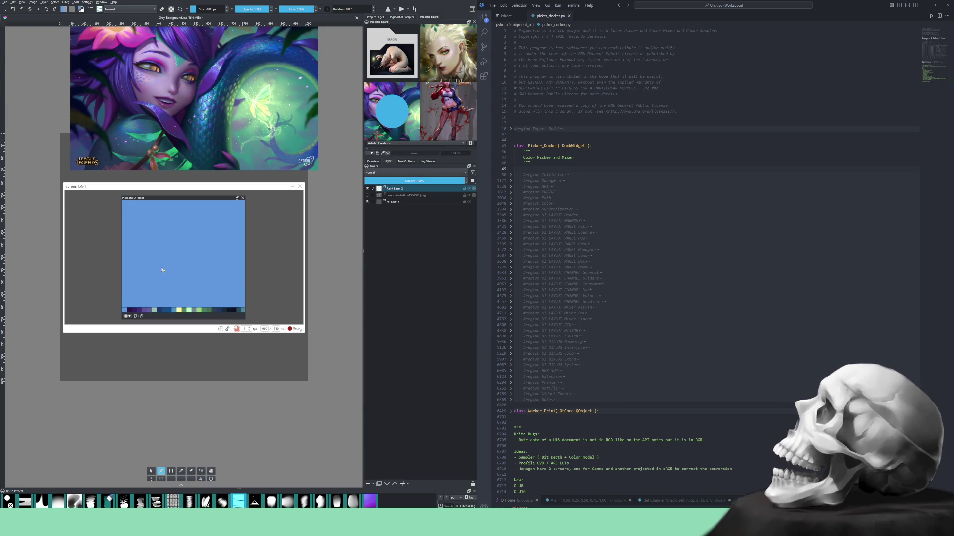
mouse_move(104, 225)
left_mouse_down()
mouse_move(91, 247)
mouse_move(84, 243)
left_mouse_up()
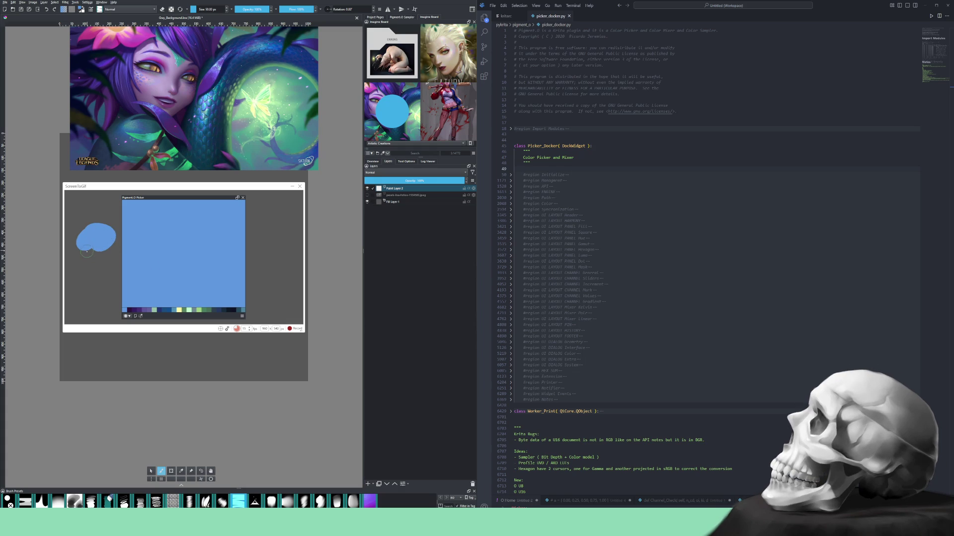
key("ctrl+z")
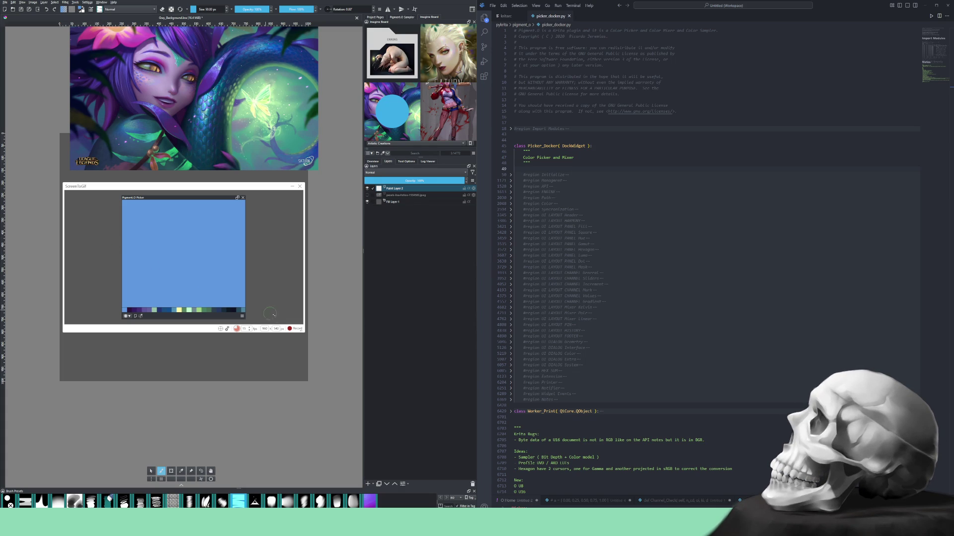
Record painting blue, light-green and pale-yellow blobs beside the picker, then stop for review.
left_click(295, 329)
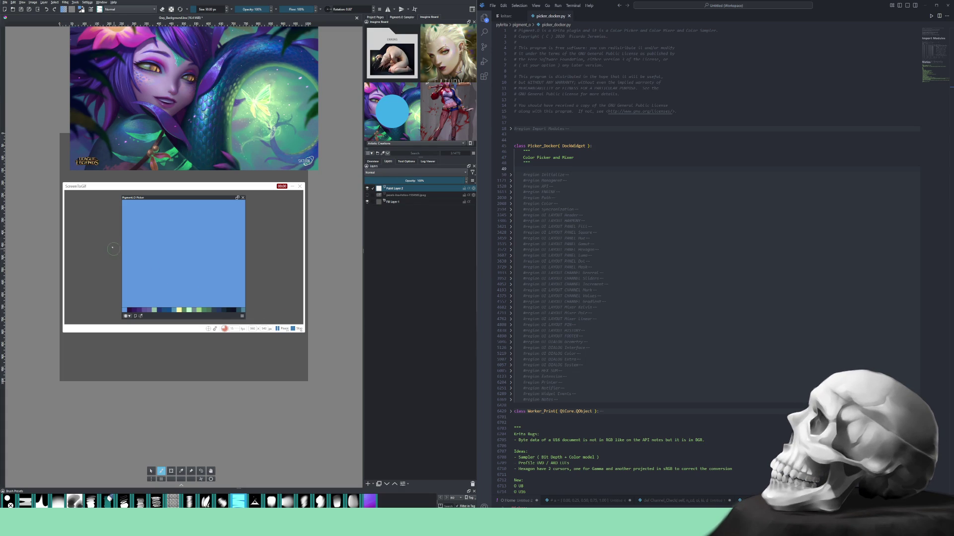
mouse_move(90, 224)
left_mouse_down()
mouse_move(97, 235)
mouse_move(108, 229)
left_mouse_up()
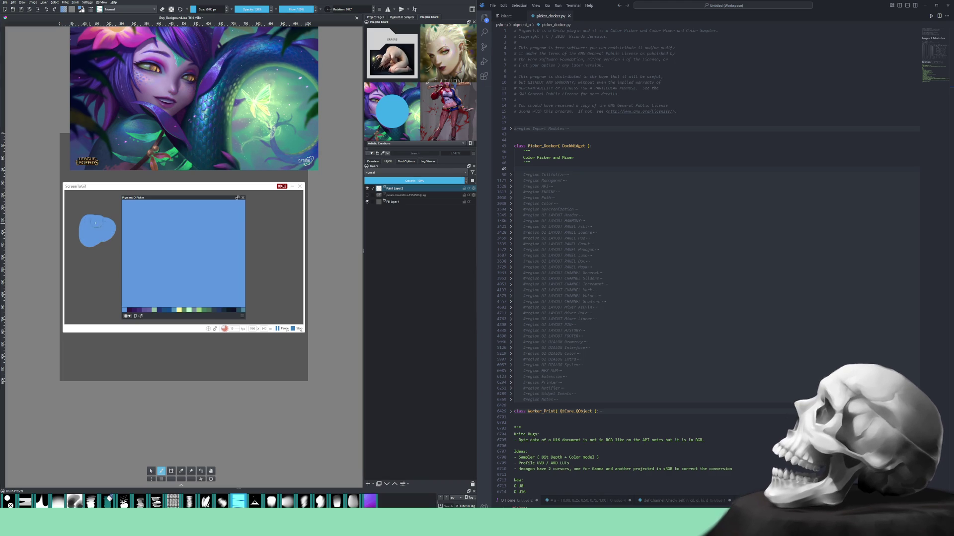
left_click(154, 312)
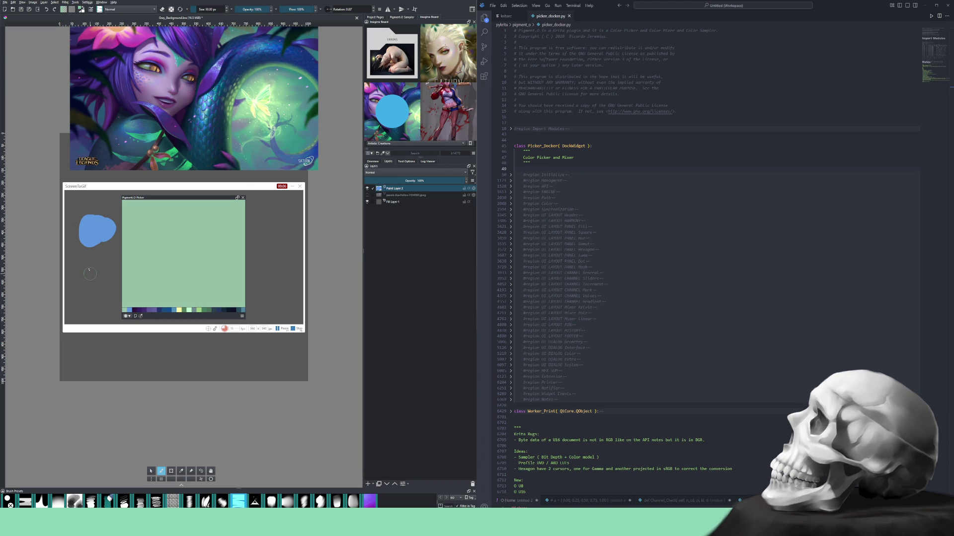
left_click_drag(82, 250, 95, 256)
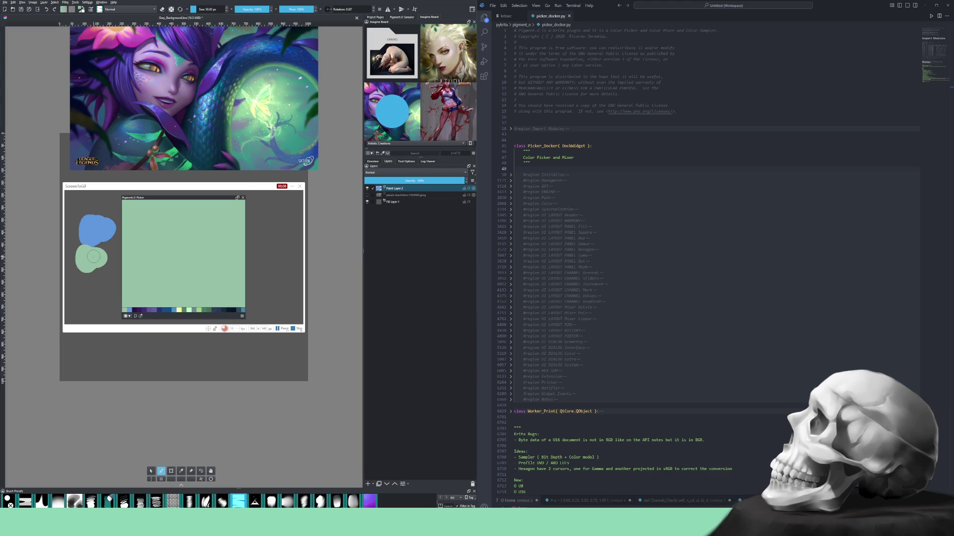
left_click(180, 312)
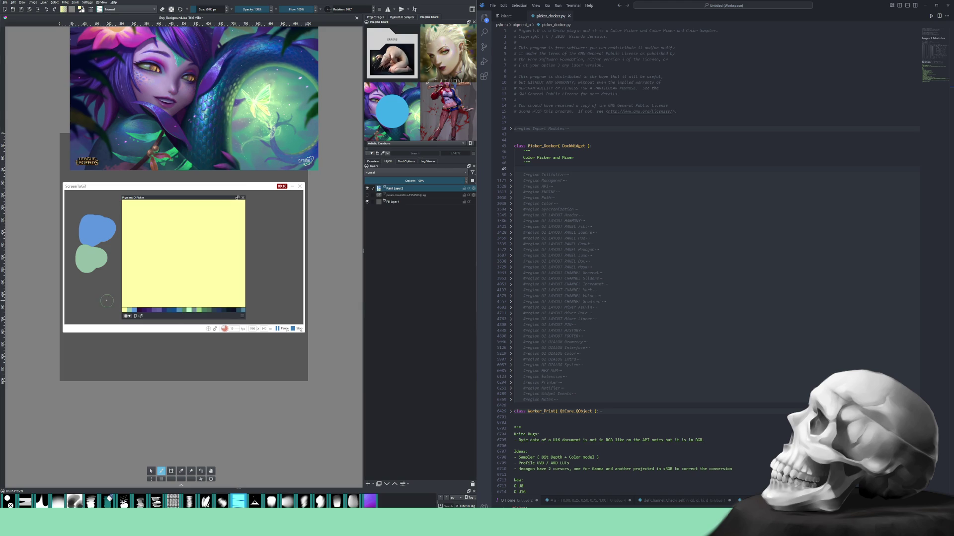
left_click_drag(85, 284, 90, 280)
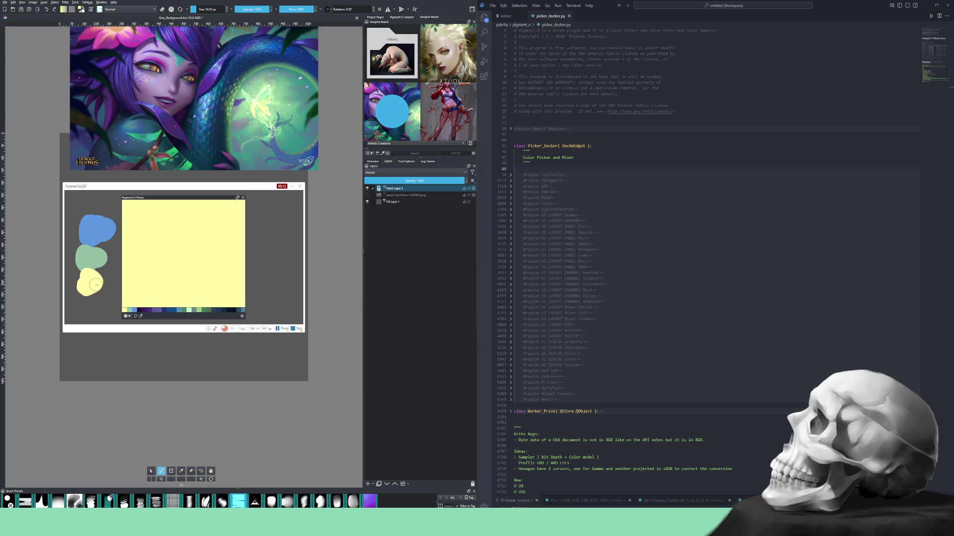
left_click(300, 329)
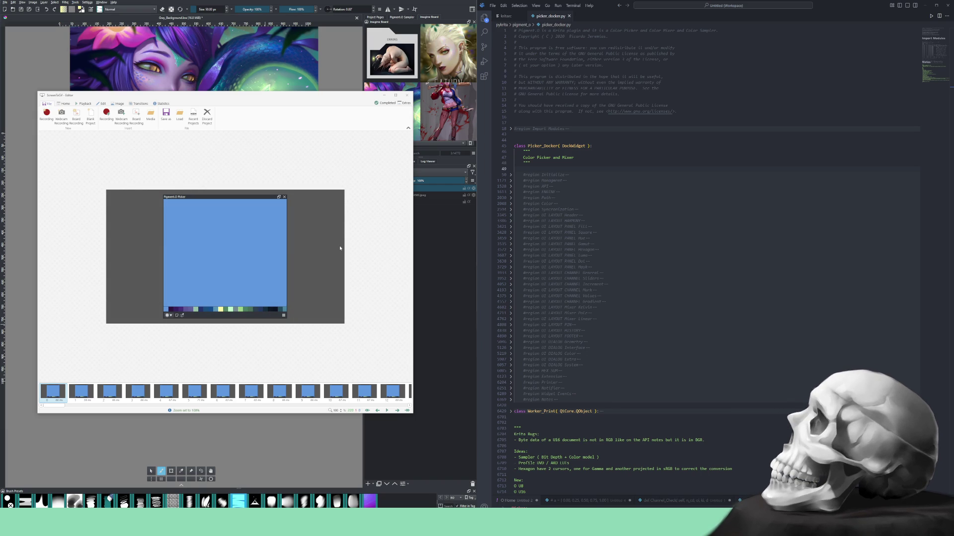
Play back the painting clip, discard it and return to the recorder over Krita.
left_click(386, 411)
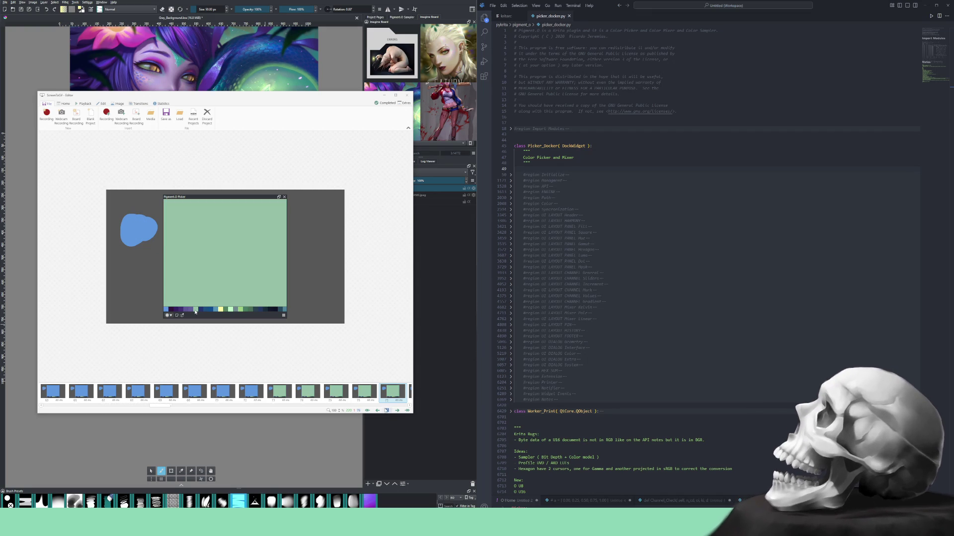
left_click(207, 112)
key("Return")
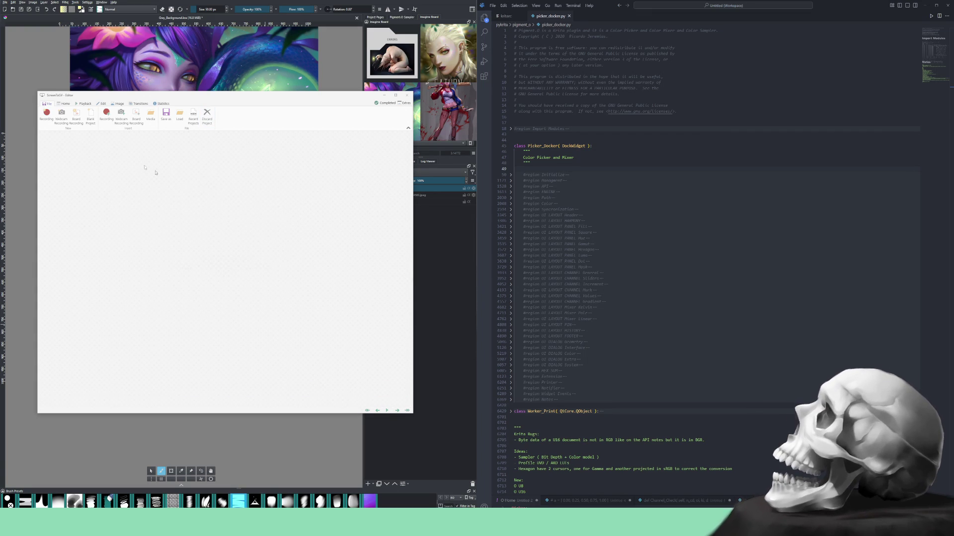
left_click(46, 114)
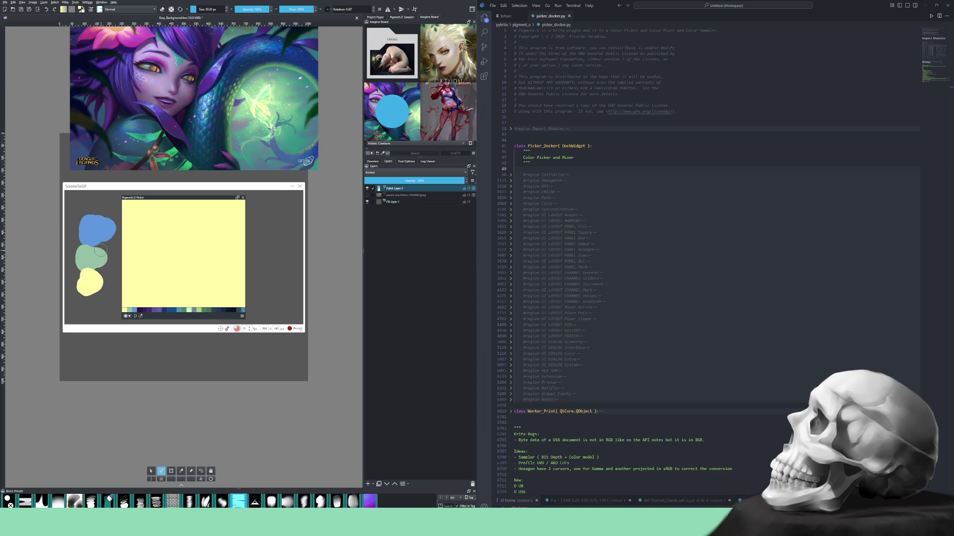
Undo the earlier blobs, start a fresh recording and paint a blue blob left of the picker.
key("Delete")
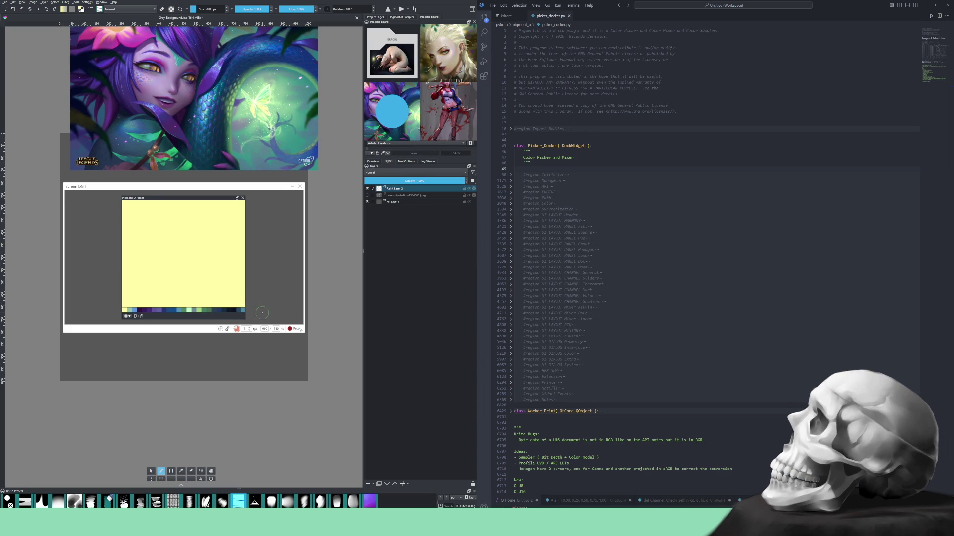
key("F7")
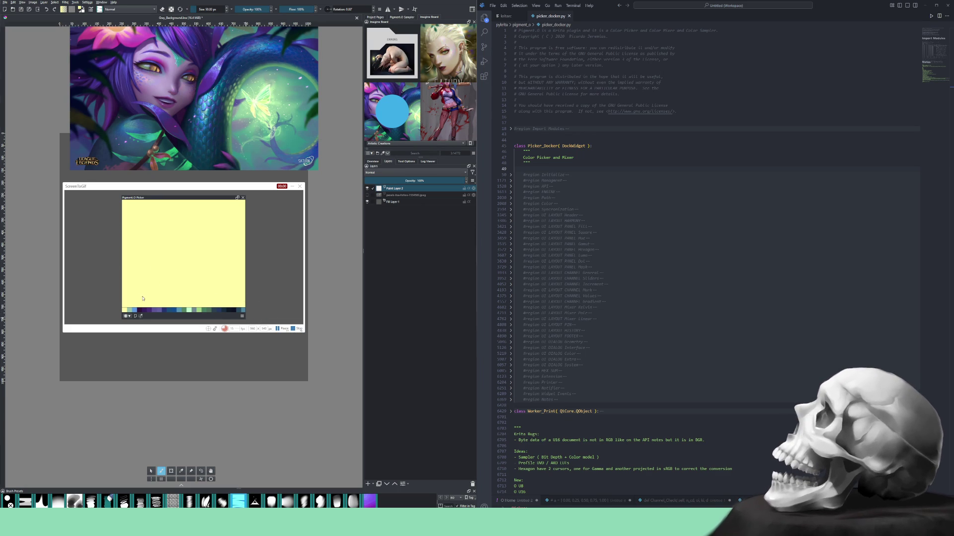
key("x")
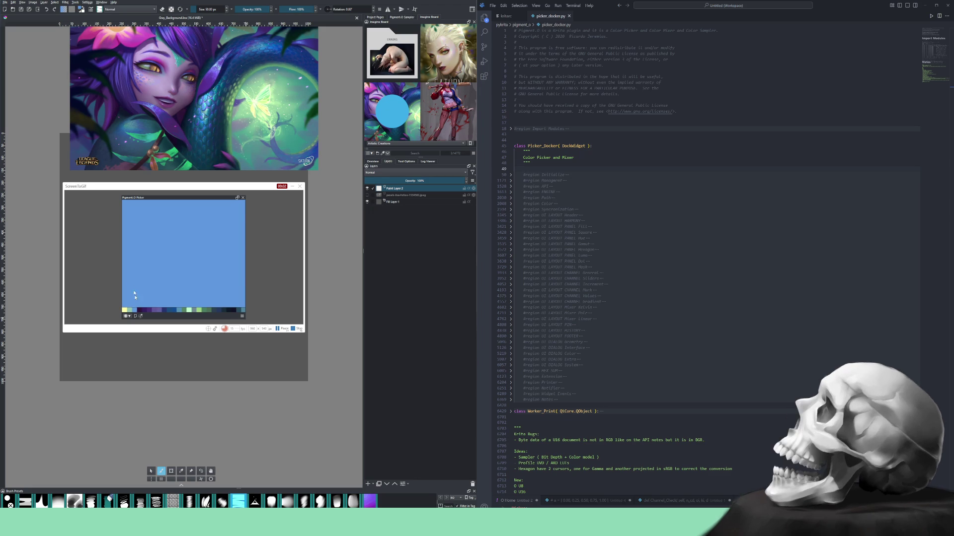
left_click_drag(83, 219, 91, 228)
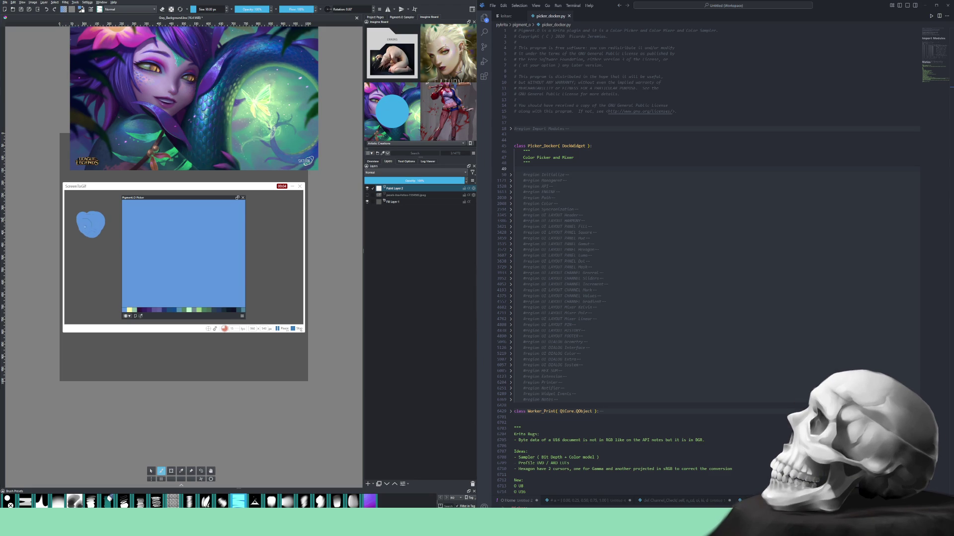
left_click(136, 311)
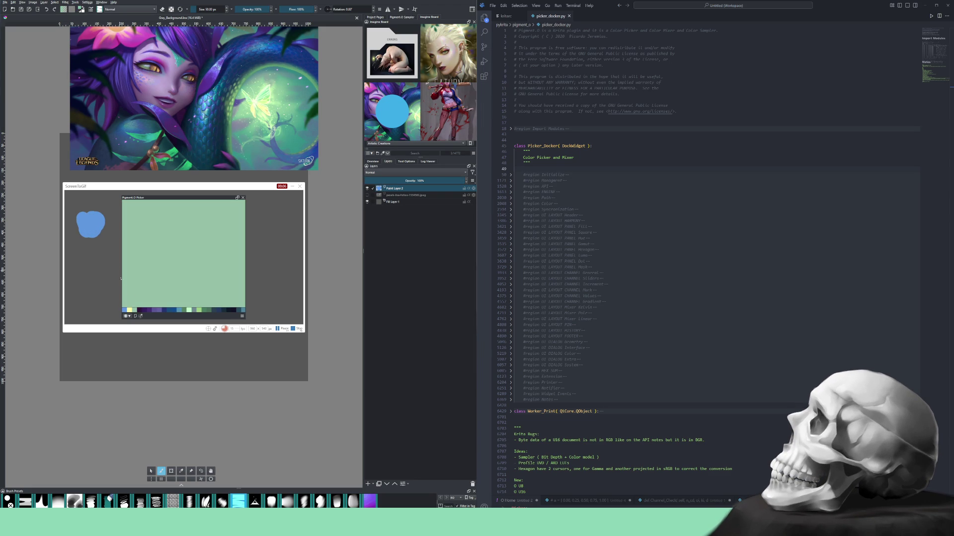
Paint pale green and pale yellow blobs below it, then stop the recording for review.
left_click_drag(86, 245, 88, 249)
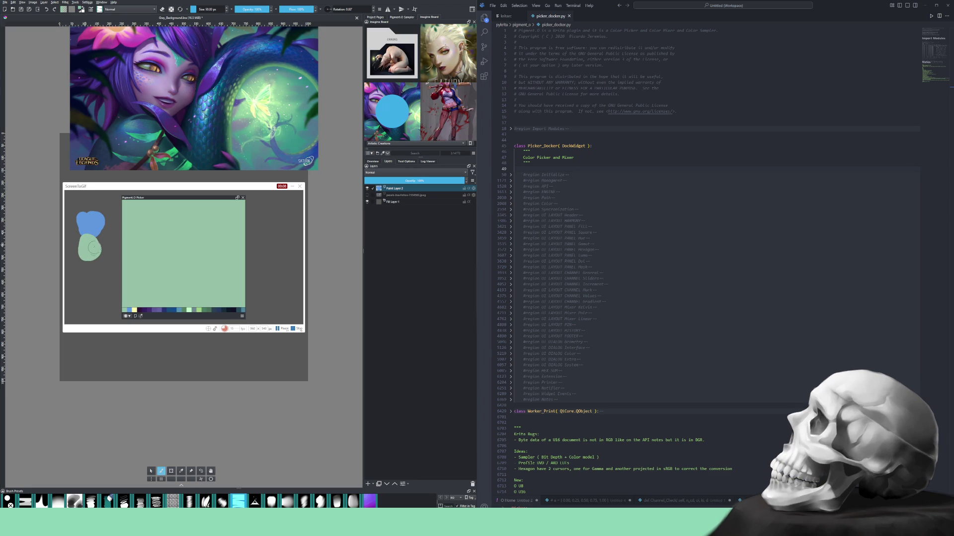
left_click(134, 311)
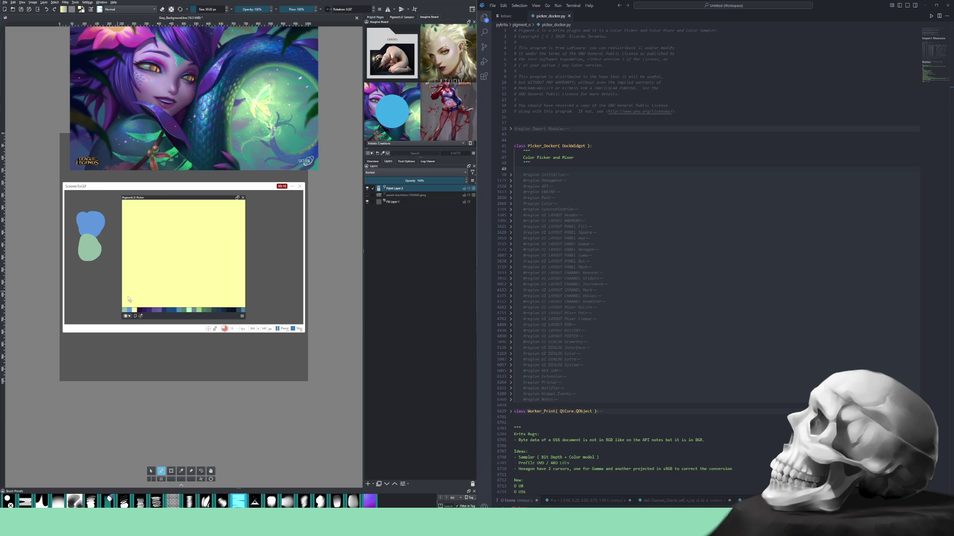
left_click_drag(96, 271, 91, 274)
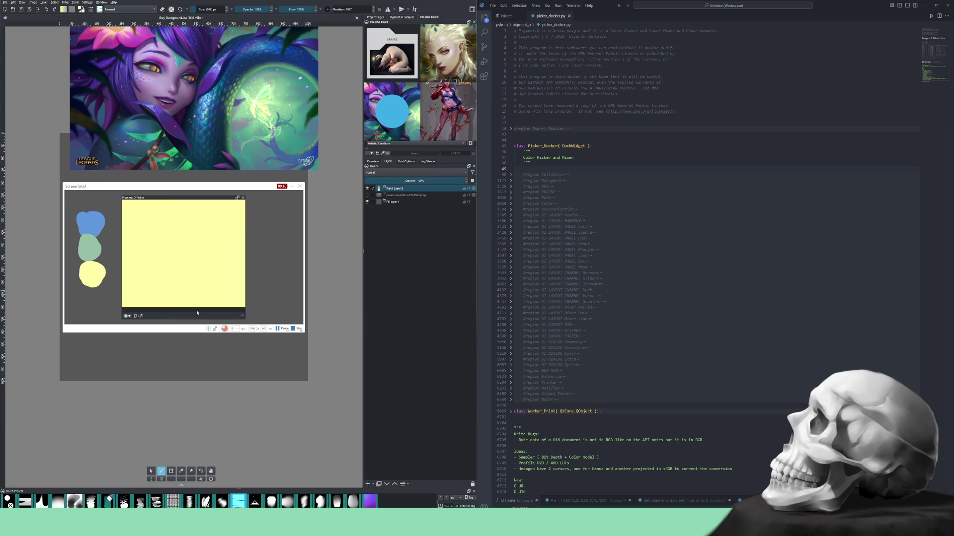
left_click(299, 329)
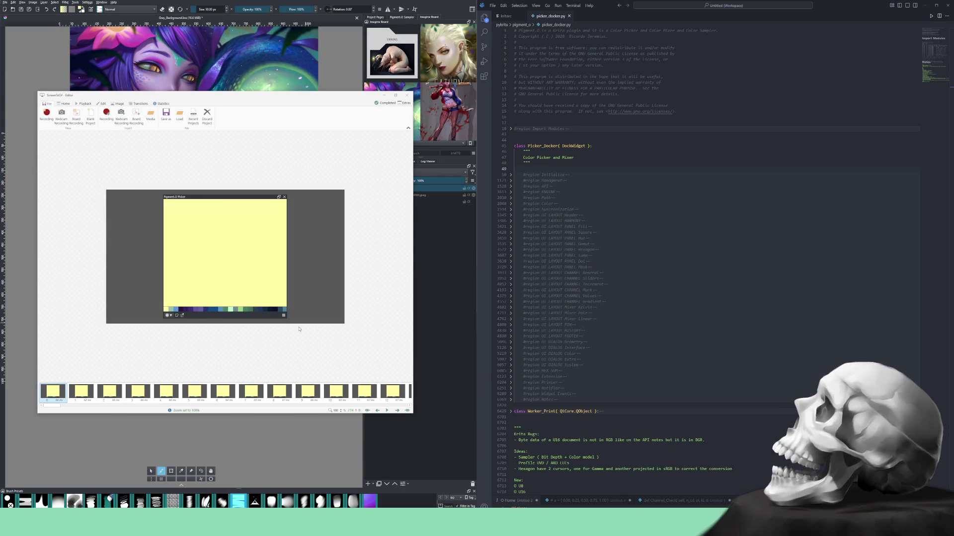
Jump to the clip's last frame and save the recording as a webm video.
left_click(386, 411)
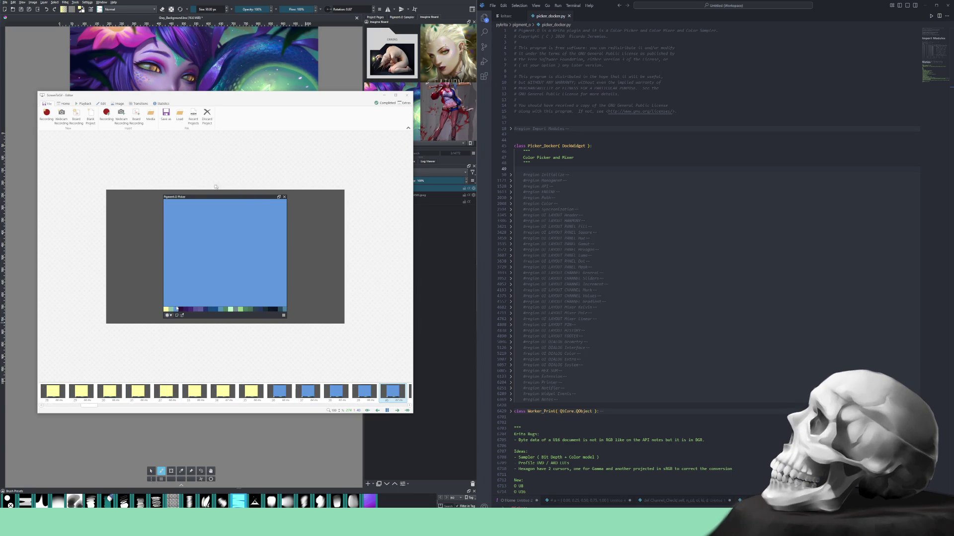
left_click(166, 114)
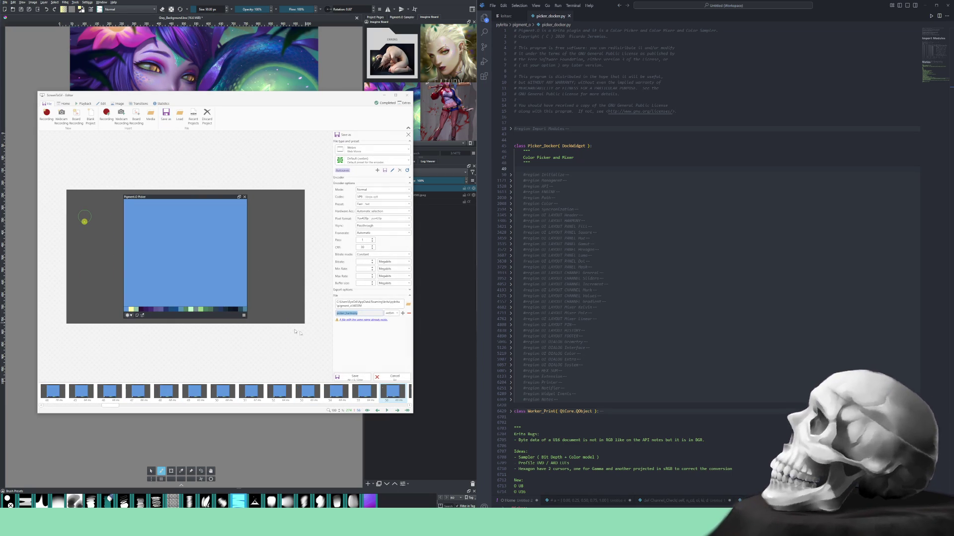
left_click(360, 313)
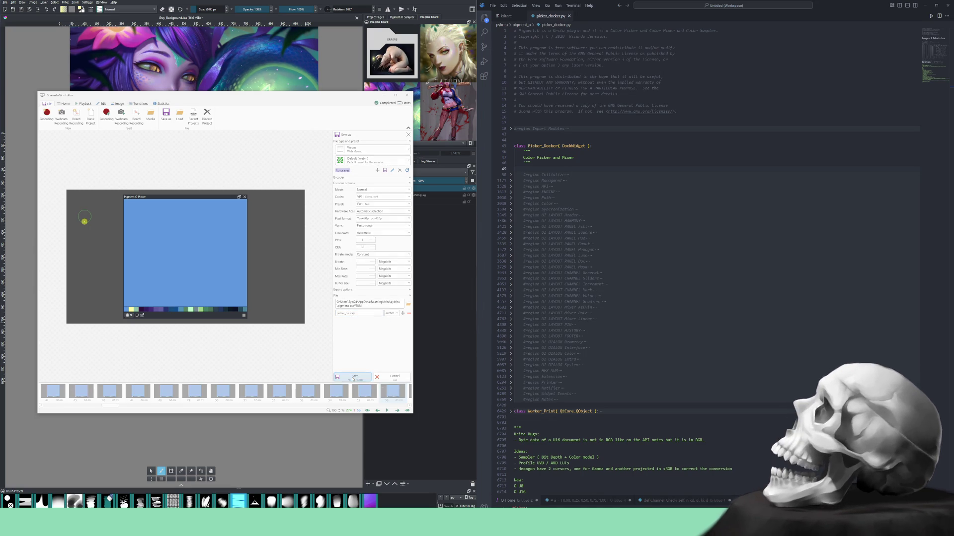
left_click(355, 377)
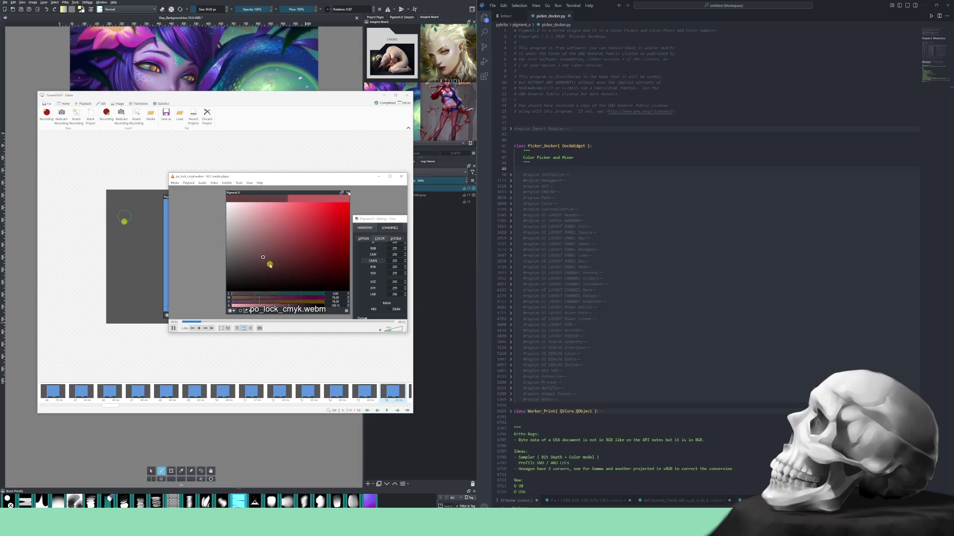
Close the VLC playback and discard the ScreenToGif project, confirming with Yes.
left_click(402, 178)
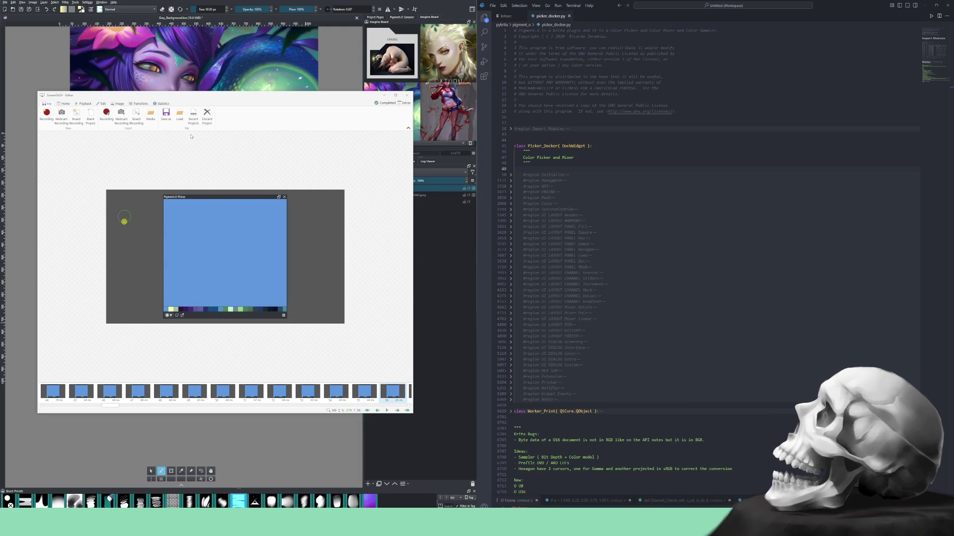
left_click(207, 114)
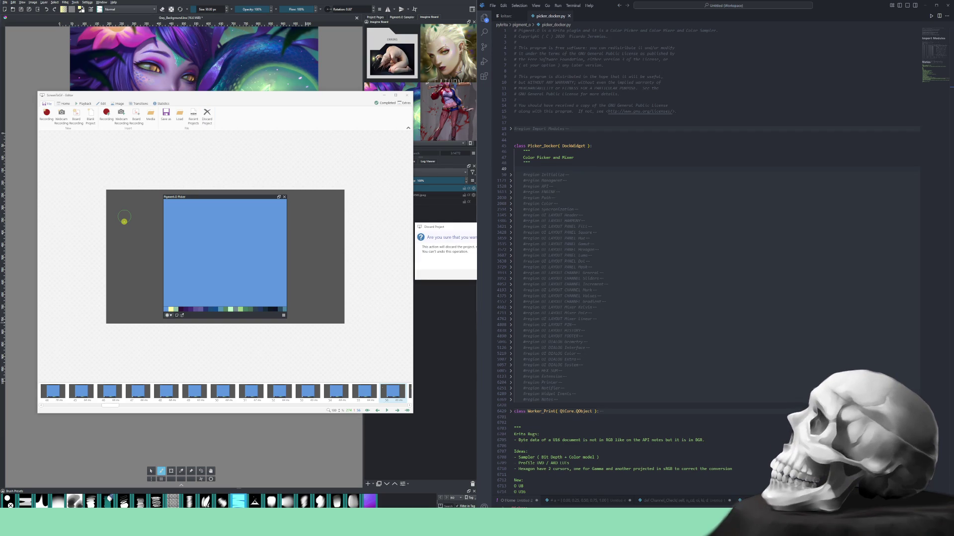
left_click(429, 272)
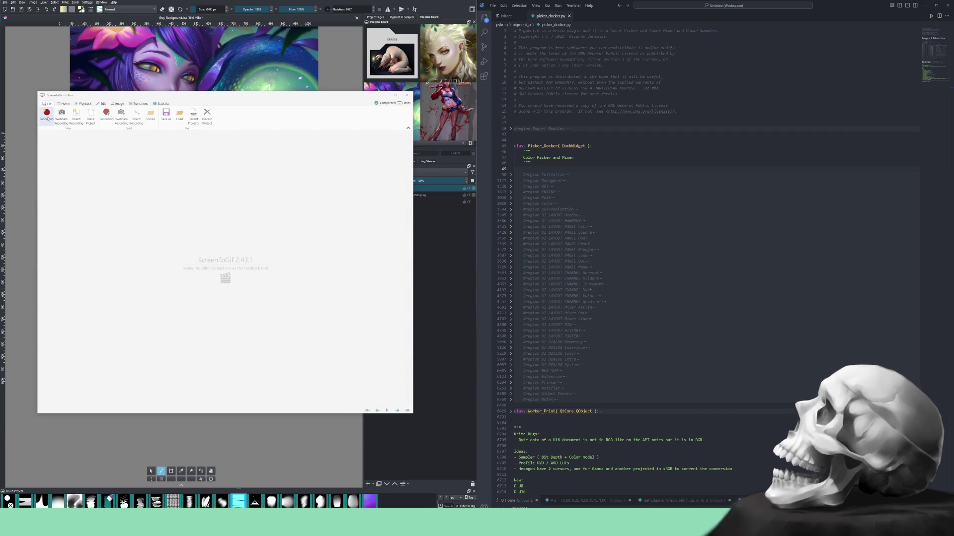
Open a new recorder over Krita, clear the painted blobs and bring up the Pigment.O settings.
left_click(47, 113)
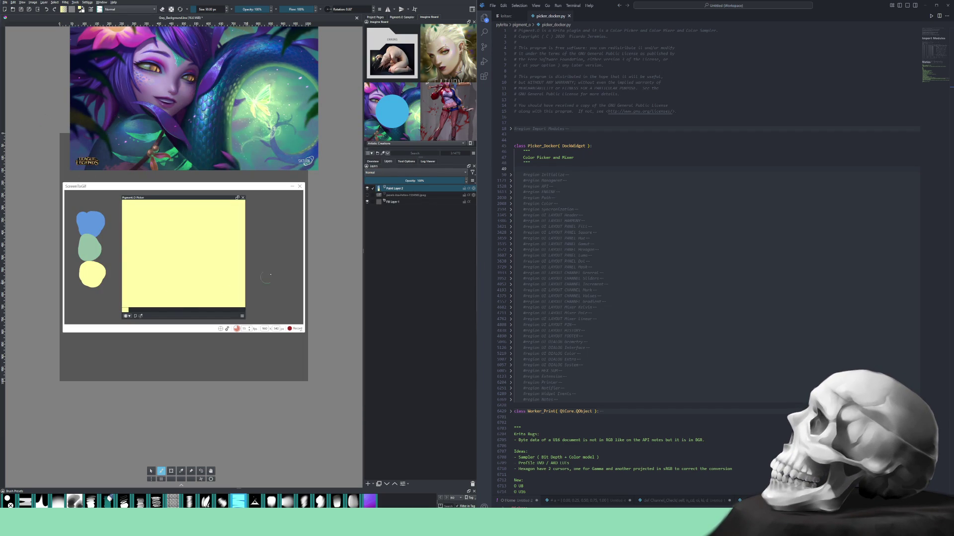
left_click_drag(87, 261, 89, 278)
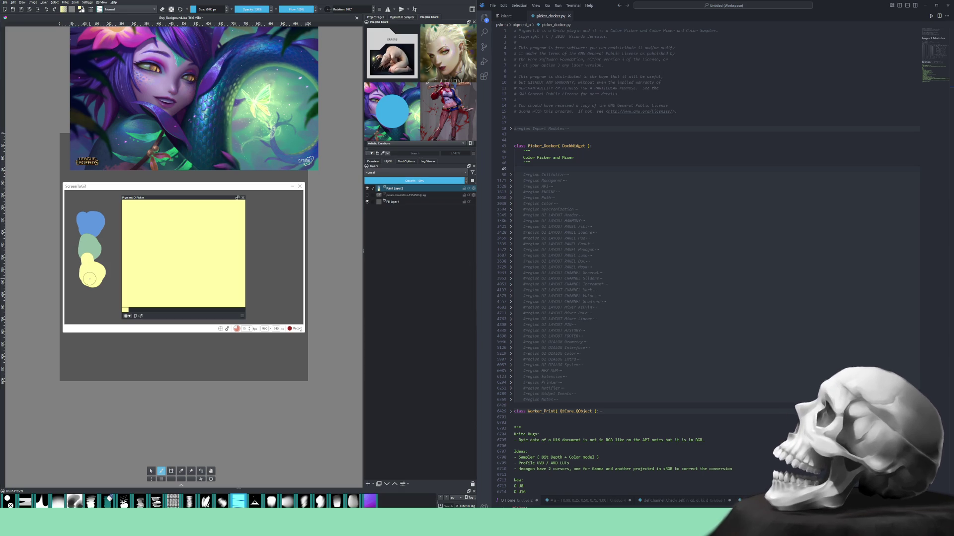
key("Delete")
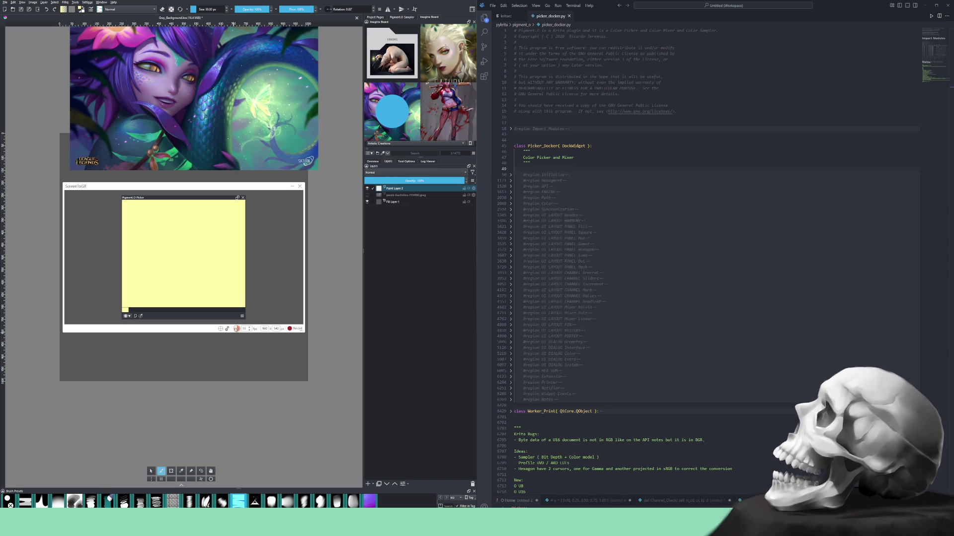
left_click(243, 315)
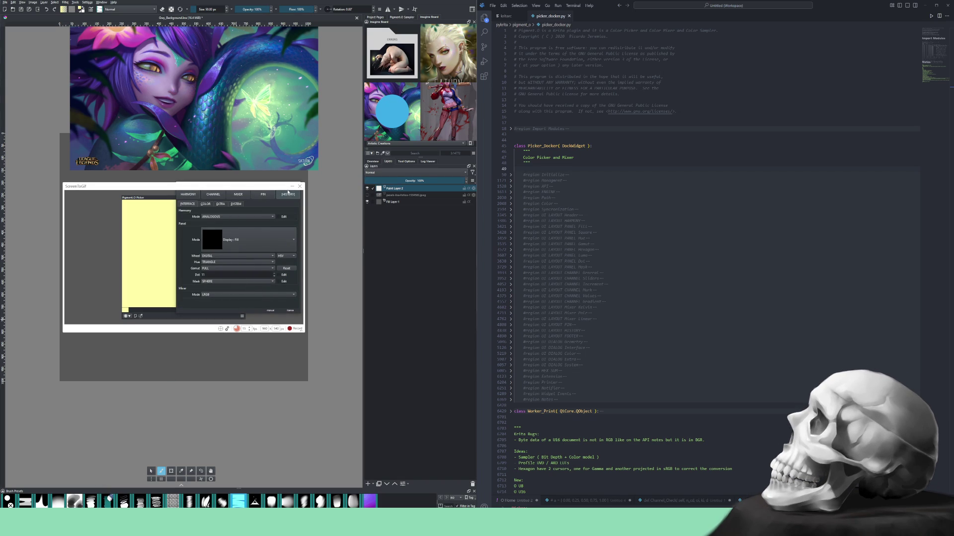
Set Panel mode to Selection: Square with Channels shown, and drag the picker hue to red.
left_click_drag(254, 188, 378, 329)
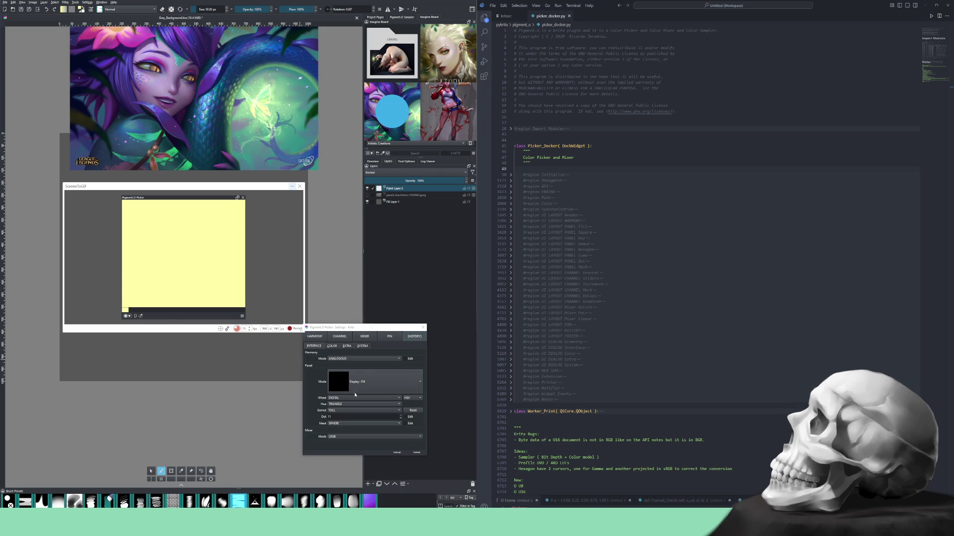
left_click(365, 381)
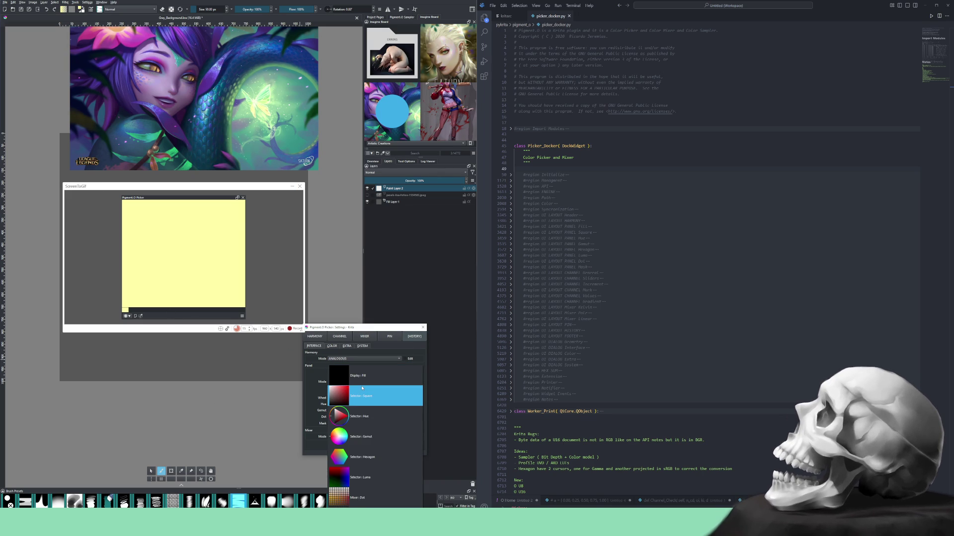
left_click(359, 401)
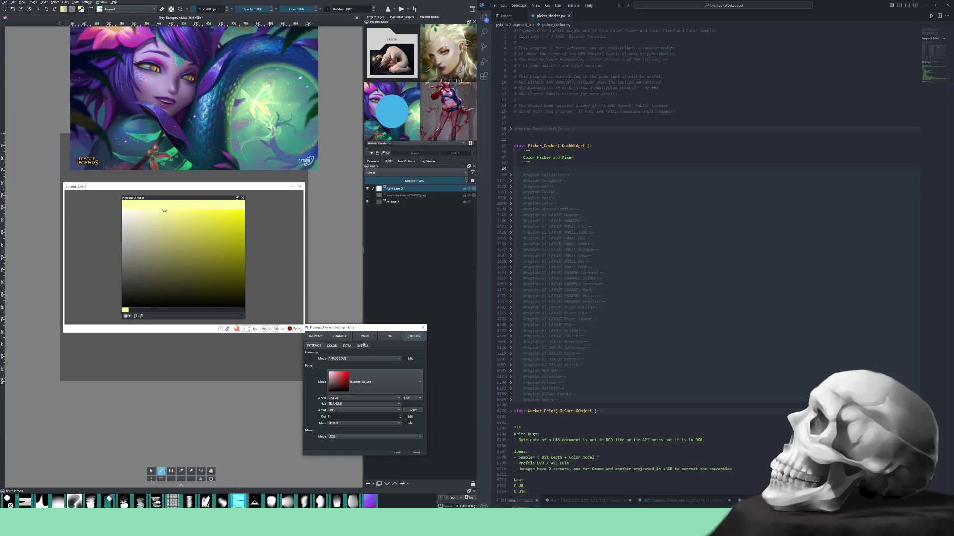
left_click(343, 337)
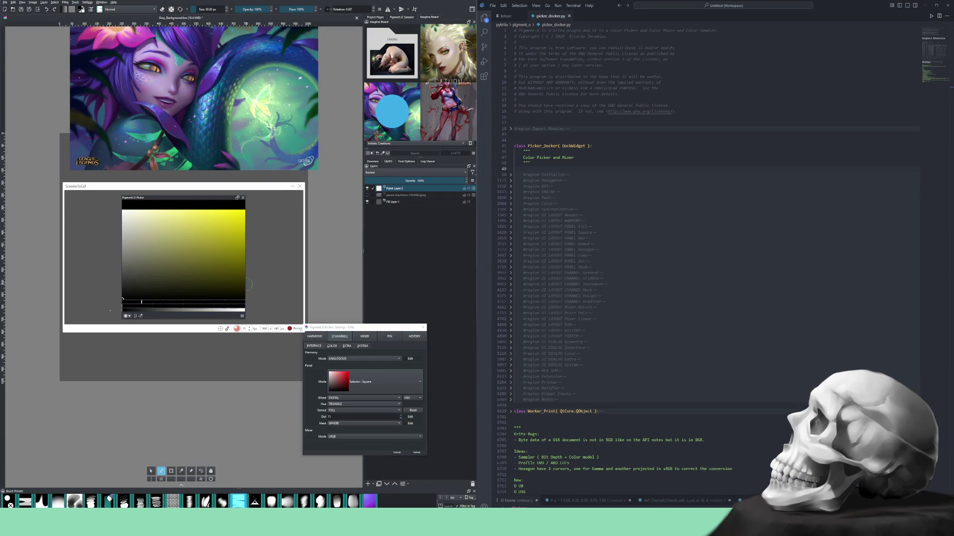
left_click_drag(133, 301, 123, 303)
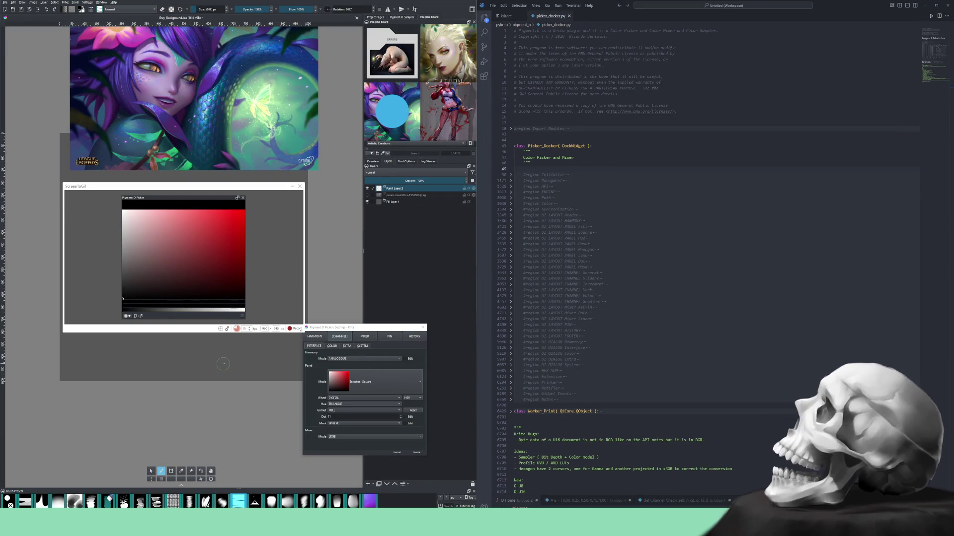
On the colour page keep a single channel bar with Inline format and Value display ticked.
left_click(331, 347)
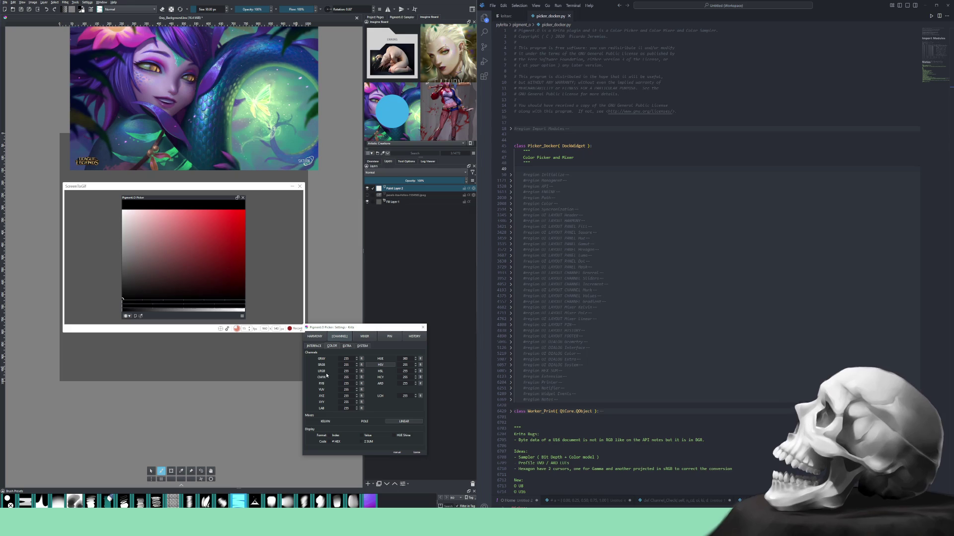
left_click(325, 383)
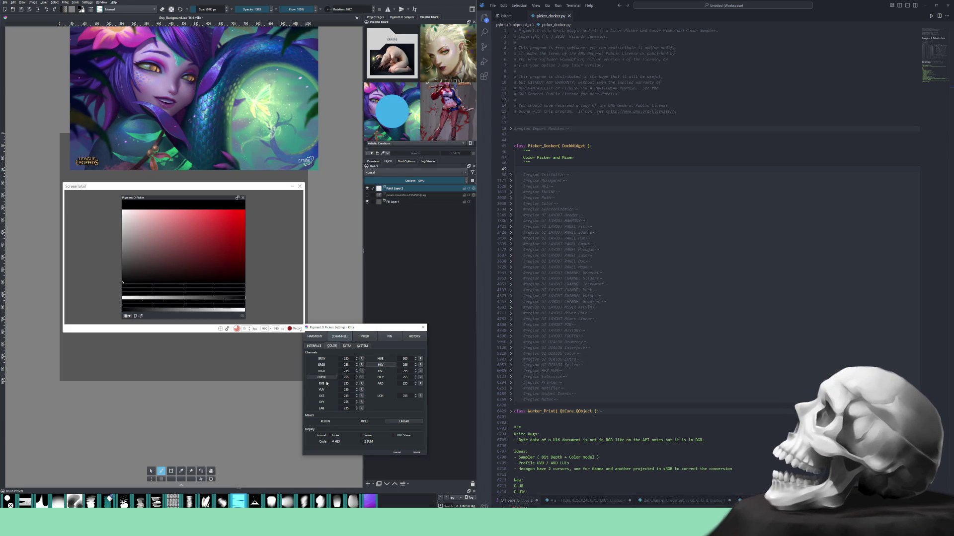
left_click(336, 388)
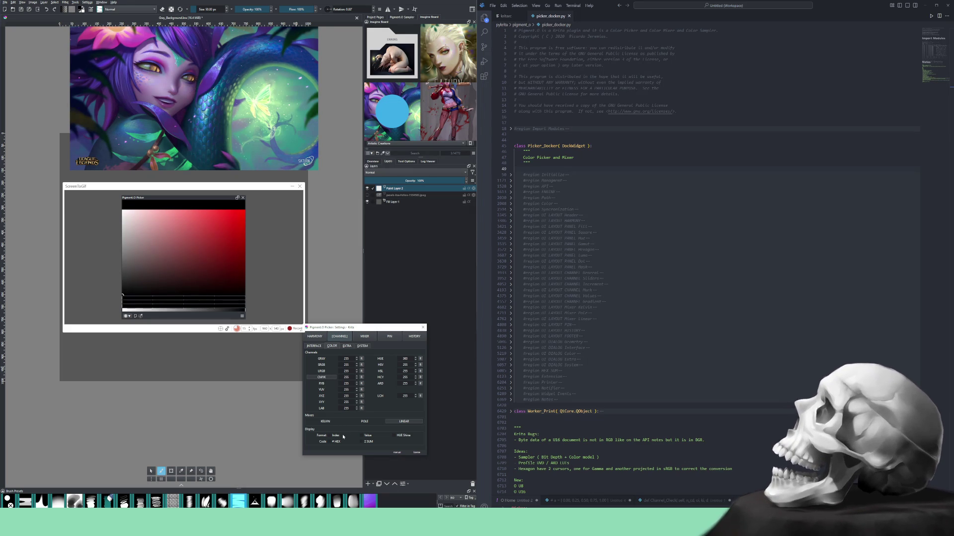
left_click(338, 438)
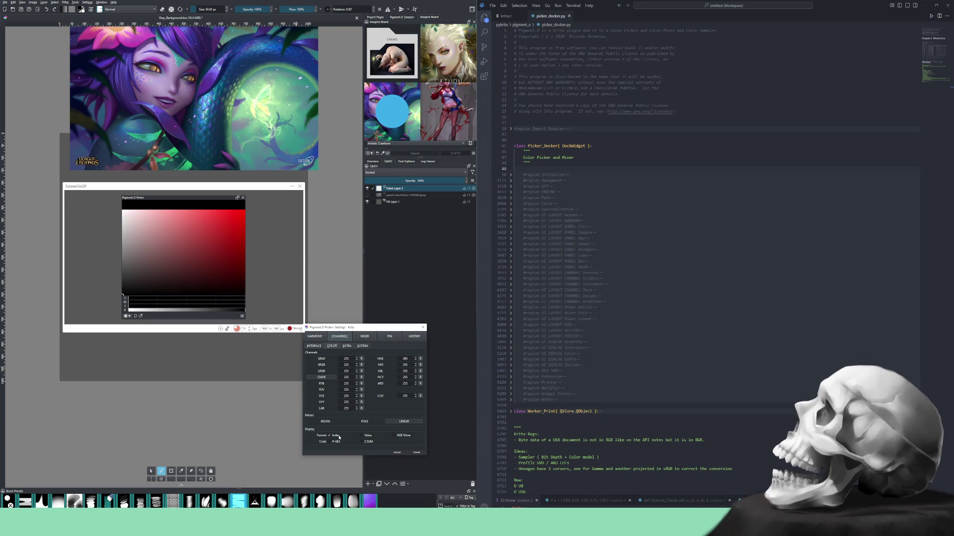
left_click(363, 436)
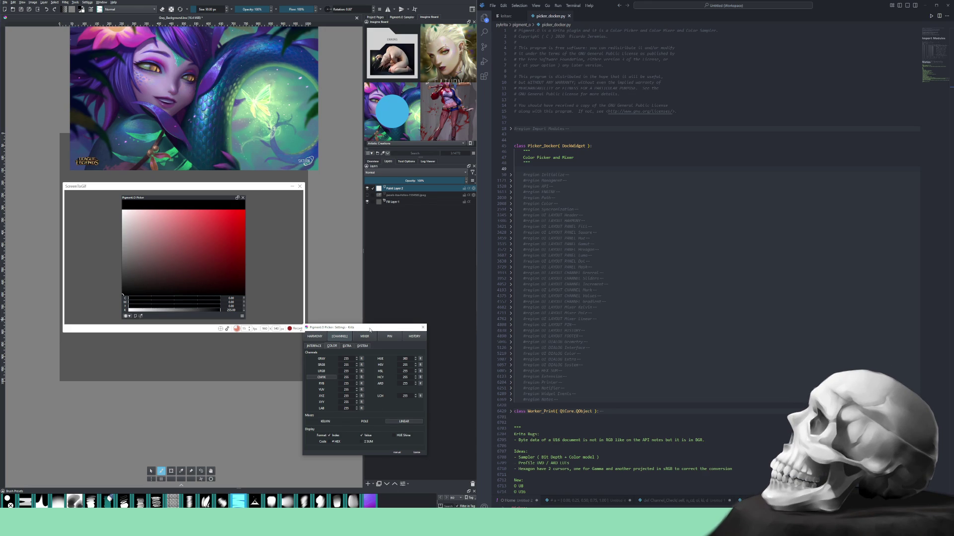
left_click_drag(370, 330, 397, 316)
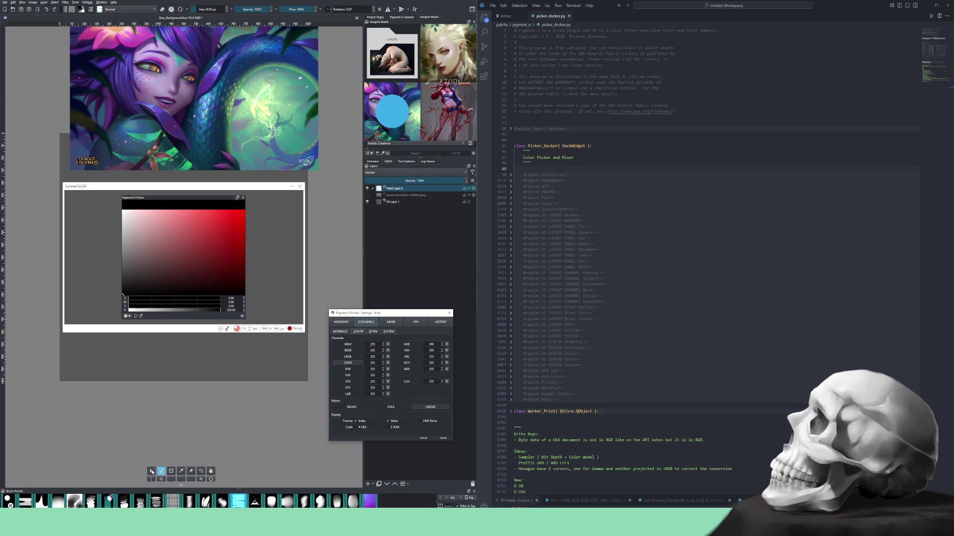
Start recording and pick reddish then darker red colours in the picker square.
left_click(262, 356)
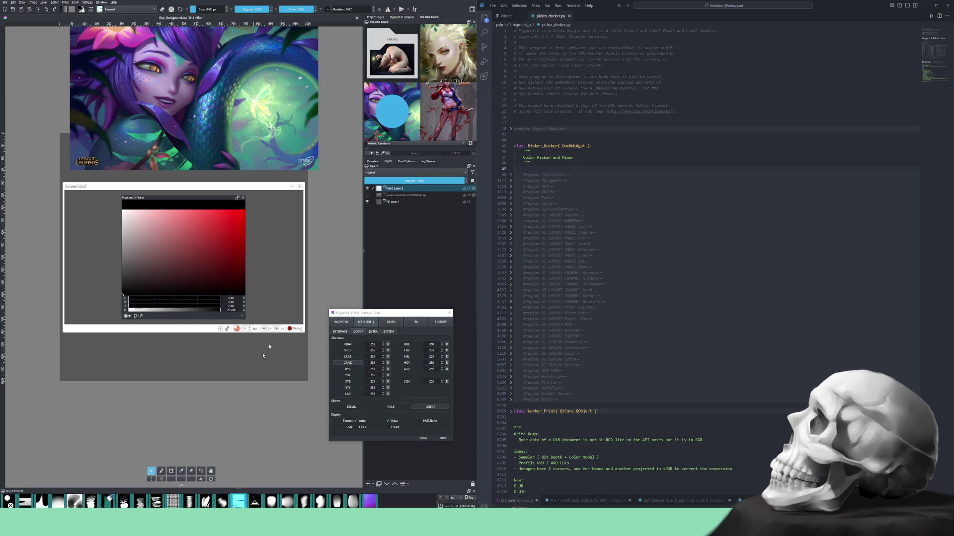
left_click(292, 328)
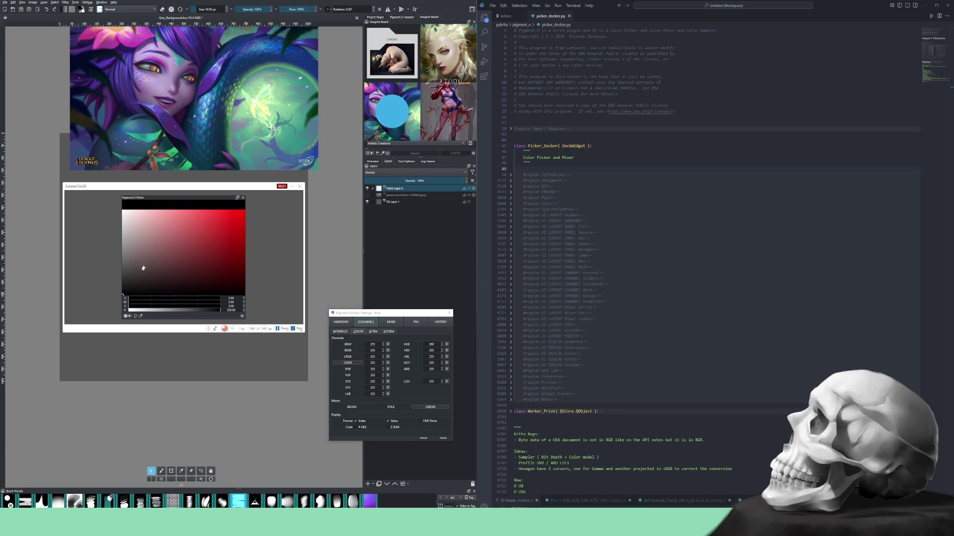
mouse_move(147, 282)
left_mouse_down()
mouse_move(190, 252)
mouse_move(182, 240)
left_mouse_up()
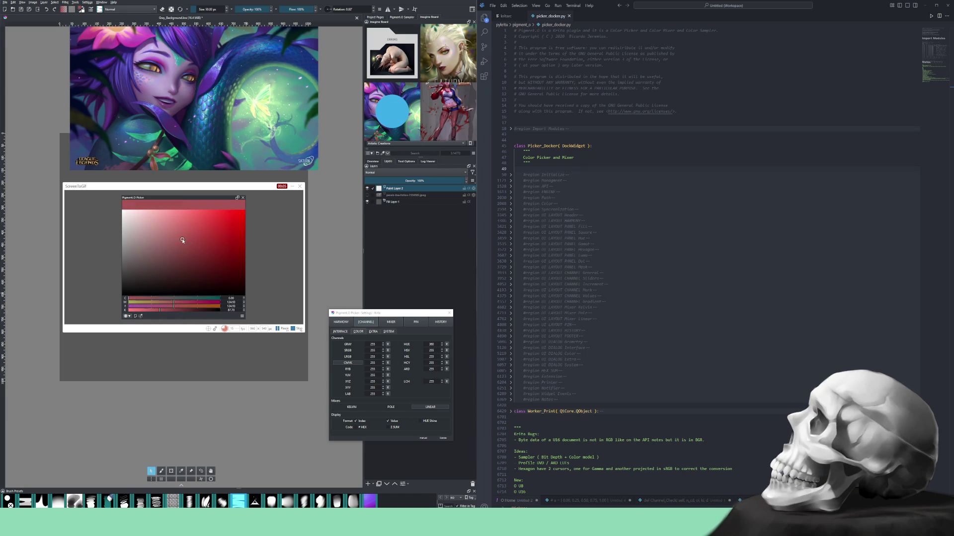
left_click(151, 310)
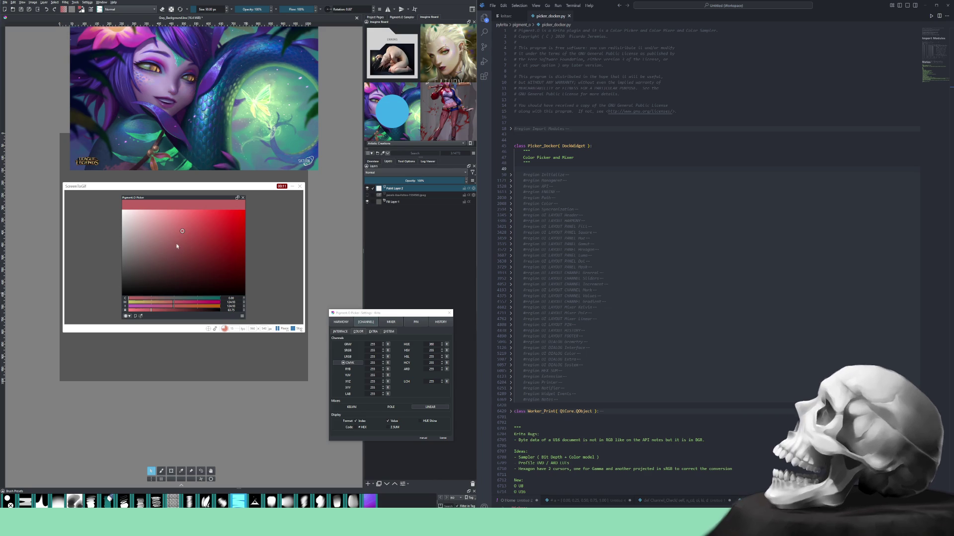
left_click(192, 237)
left_click_drag(192, 237, 194, 237)
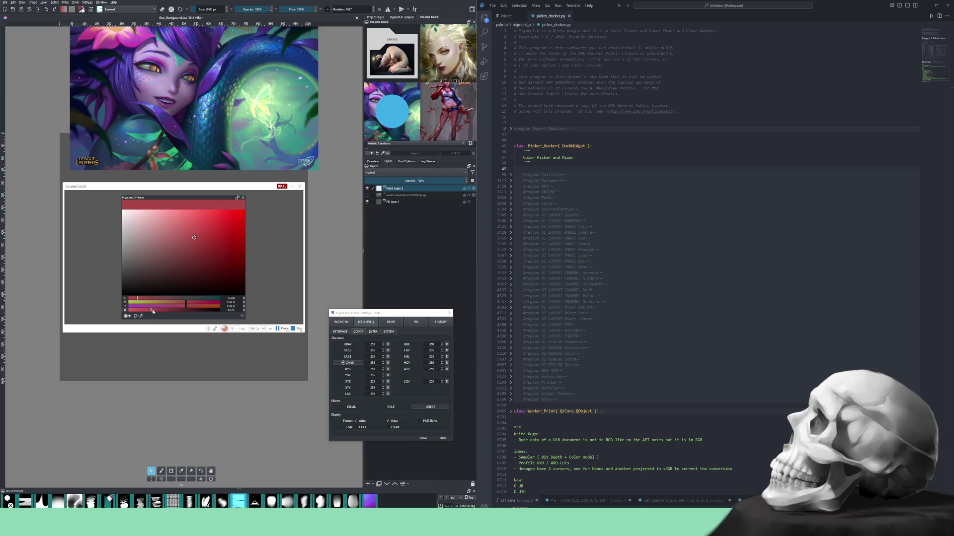
Sweep through the channel bar, white, dark red and finish on a lighter pinkish red.
left_click_drag(153, 312, 199, 313)
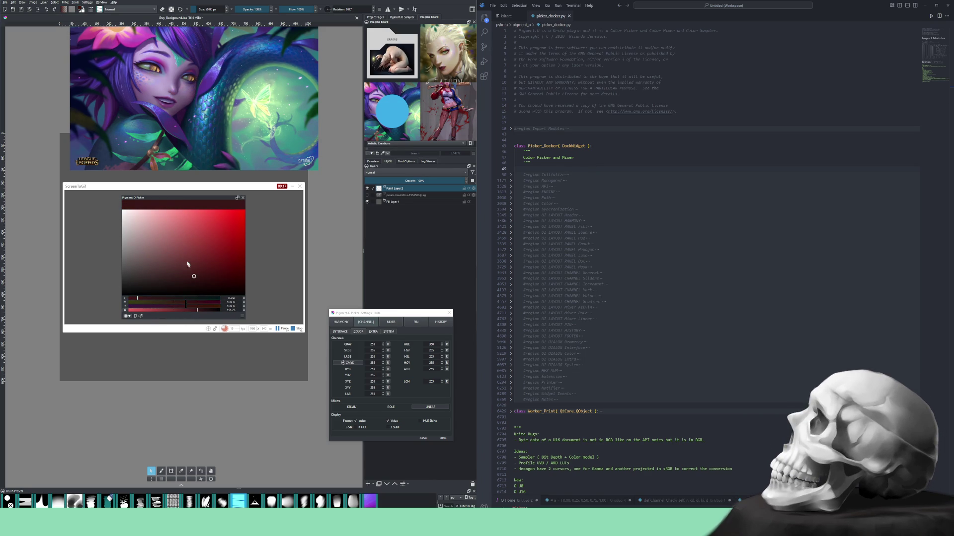
left_click_drag(189, 266, 191, 248)
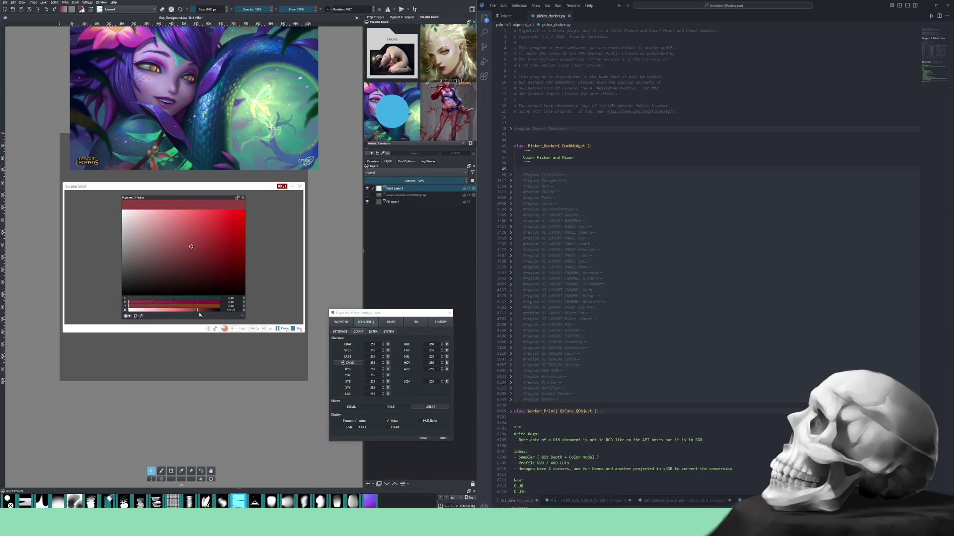
left_click_drag(199, 315, 129, 311)
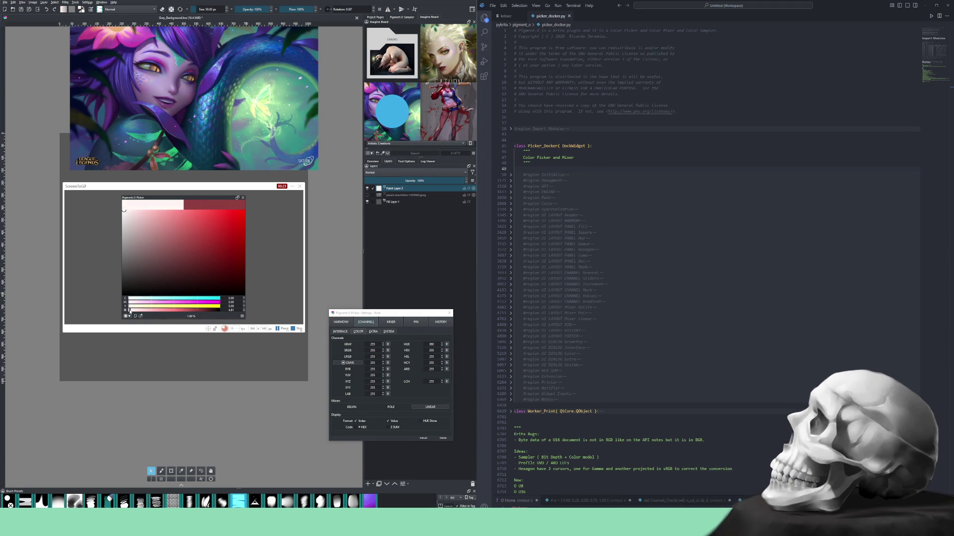
left_click_drag(150, 239, 208, 254)
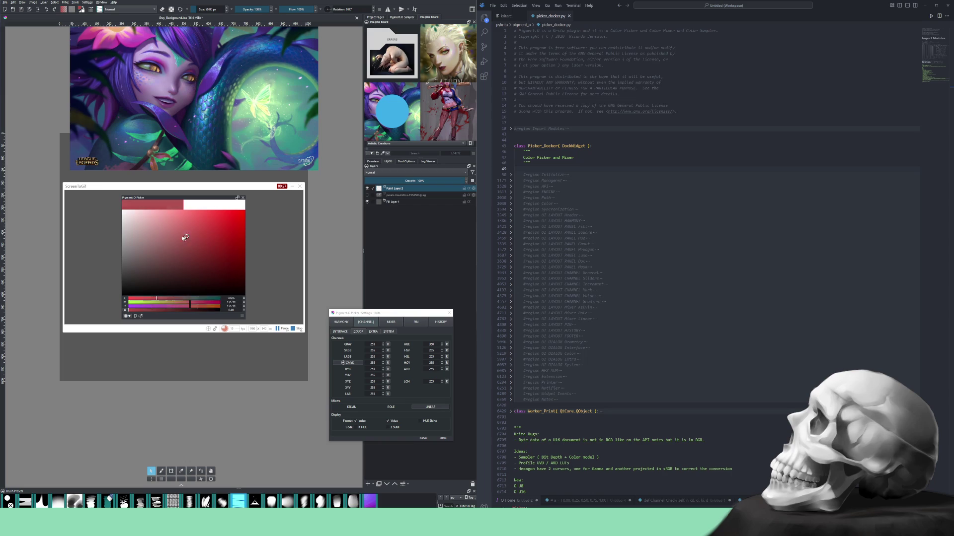
left_click_drag(208, 254, 183, 244)
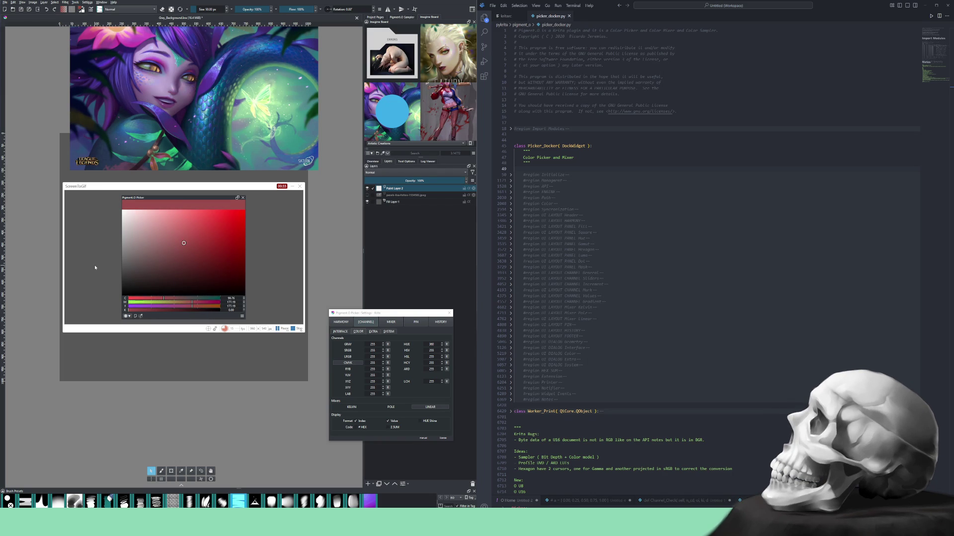
left_click_drag(186, 258, 192, 248)
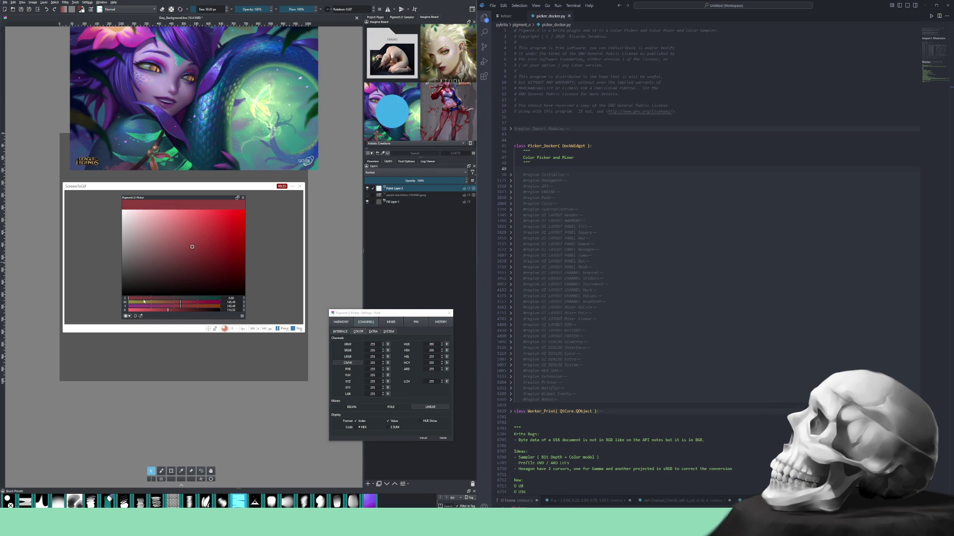
Stop the recording and play back the red-square picker clip in the editor.
left_click(297, 330)
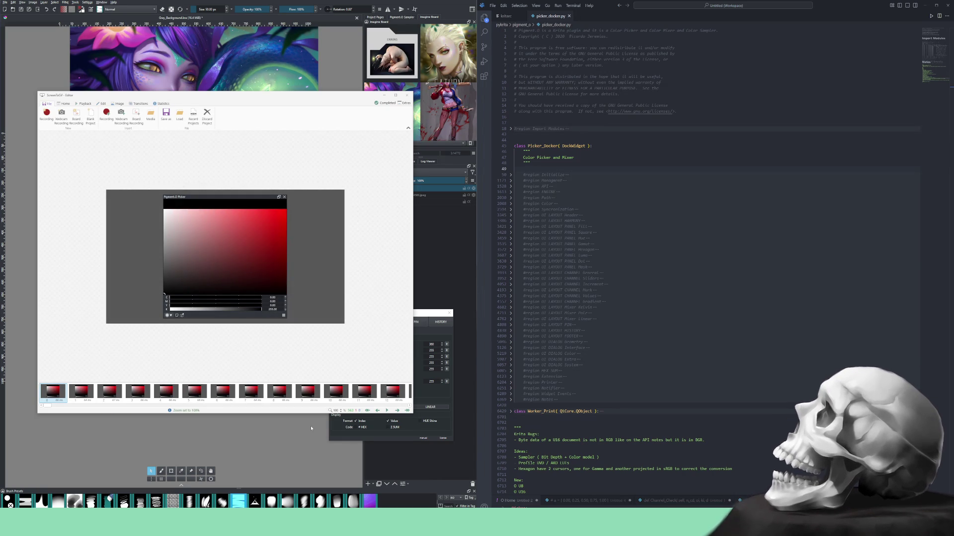
left_click(385, 412)
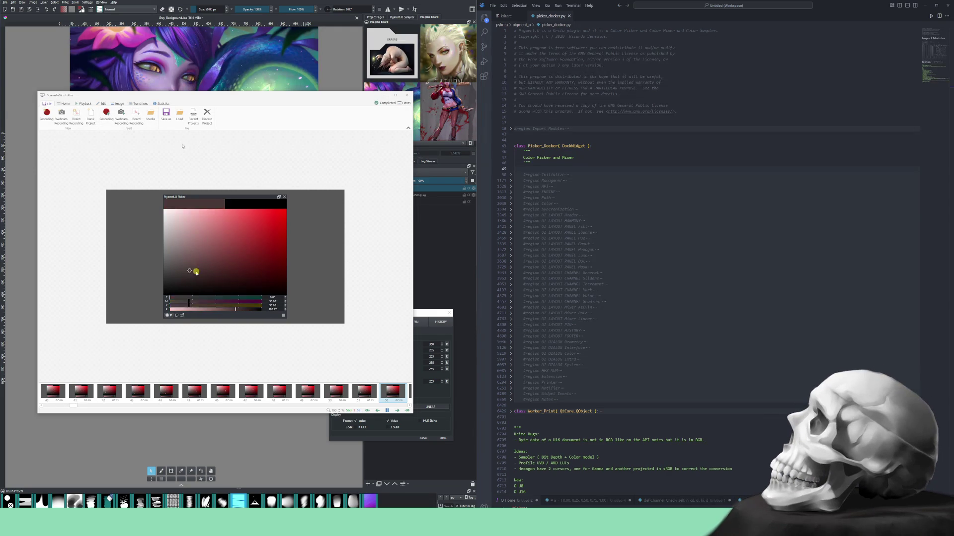
Rename the output file to end in 'panel' and save the clip as a video.
left_click(166, 114)
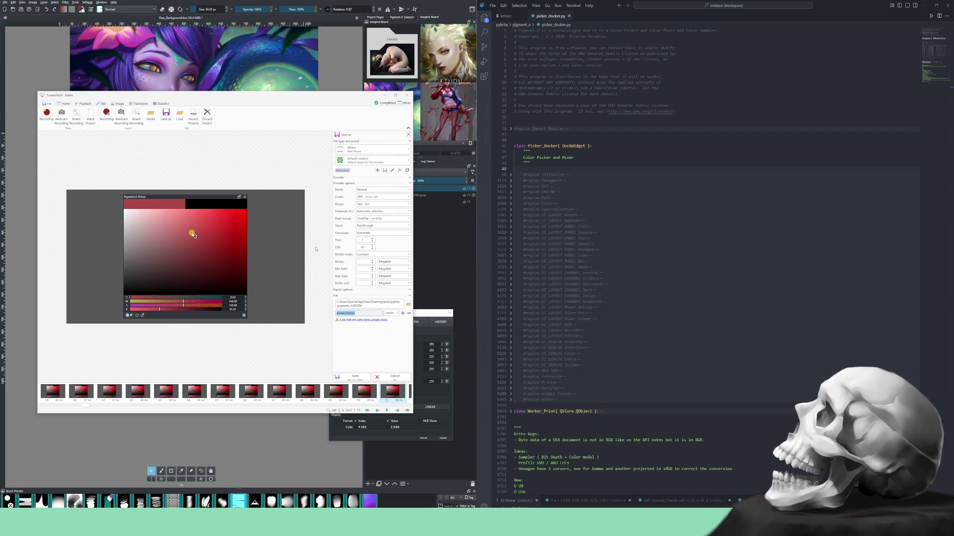
left_click(347, 313)
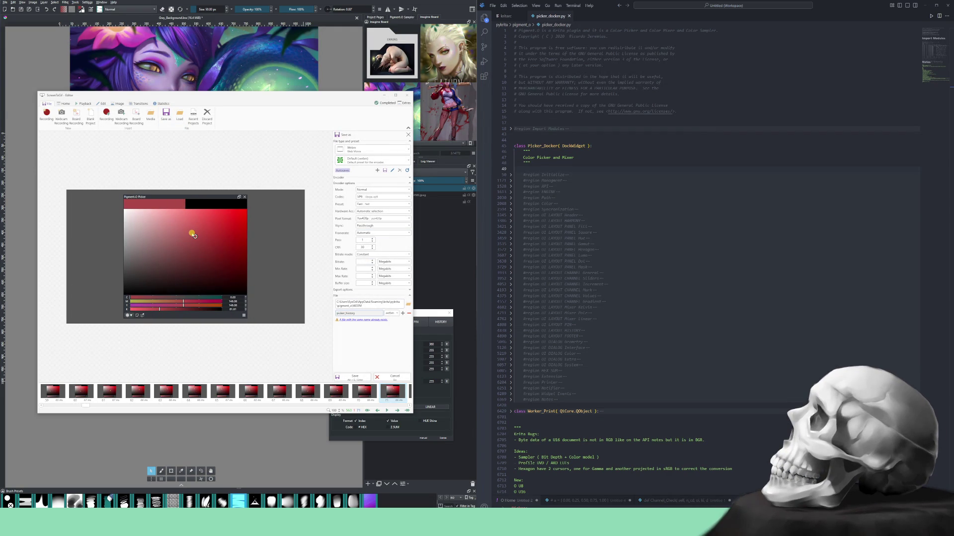
key("BackSpace")
key("BackSpace")
key("BackSpace")
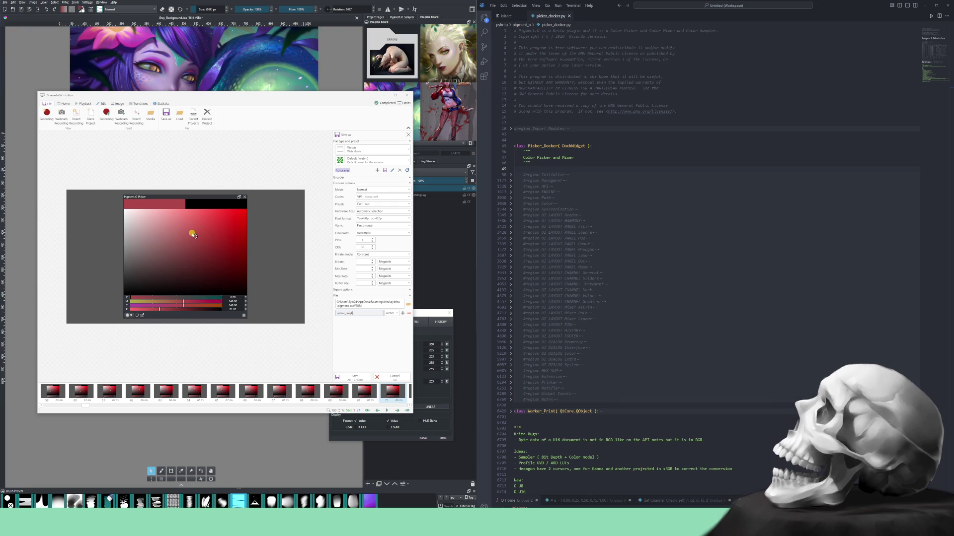
type("panel")
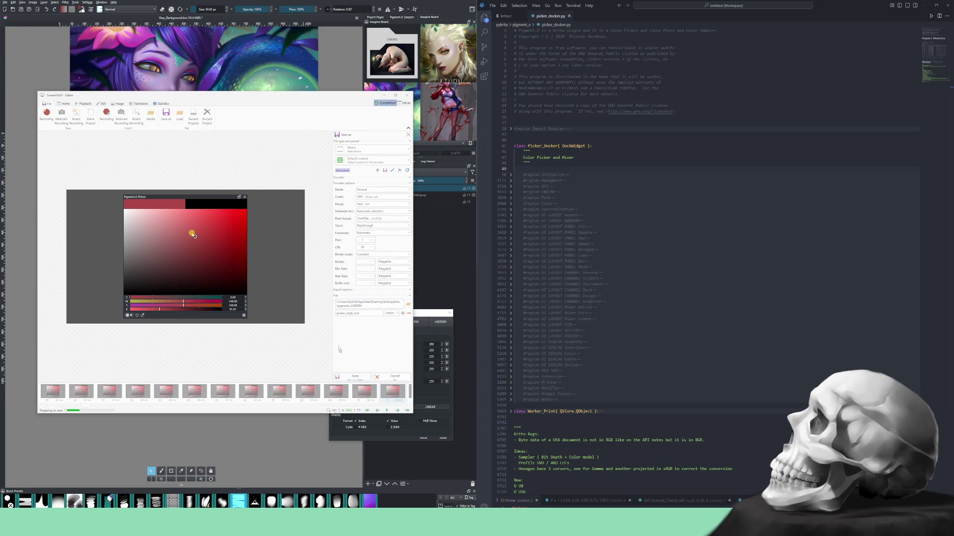
left_click(354, 377)
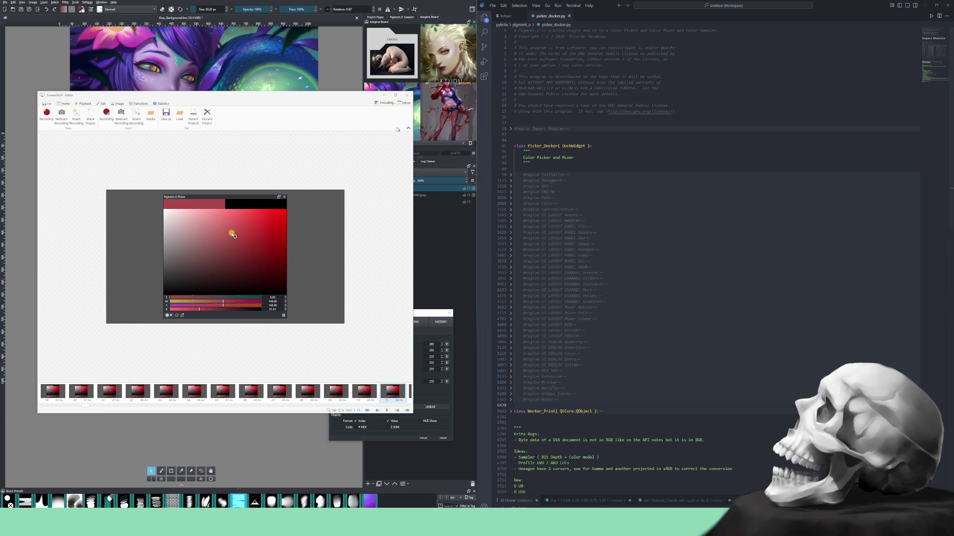
Check the Encodings popup, close VLC and discard the recording project.
left_click(384, 104)
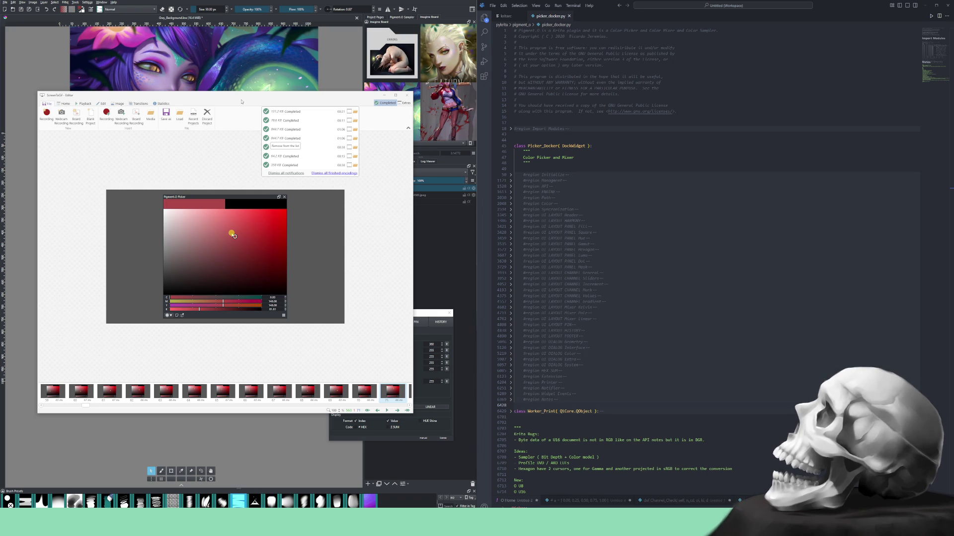
left_click(241, 102)
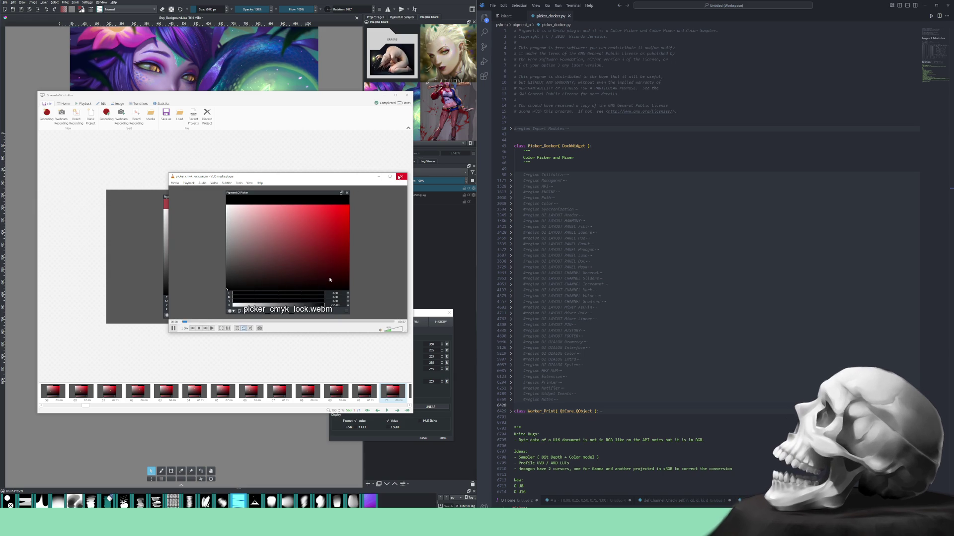
left_click(399, 177)
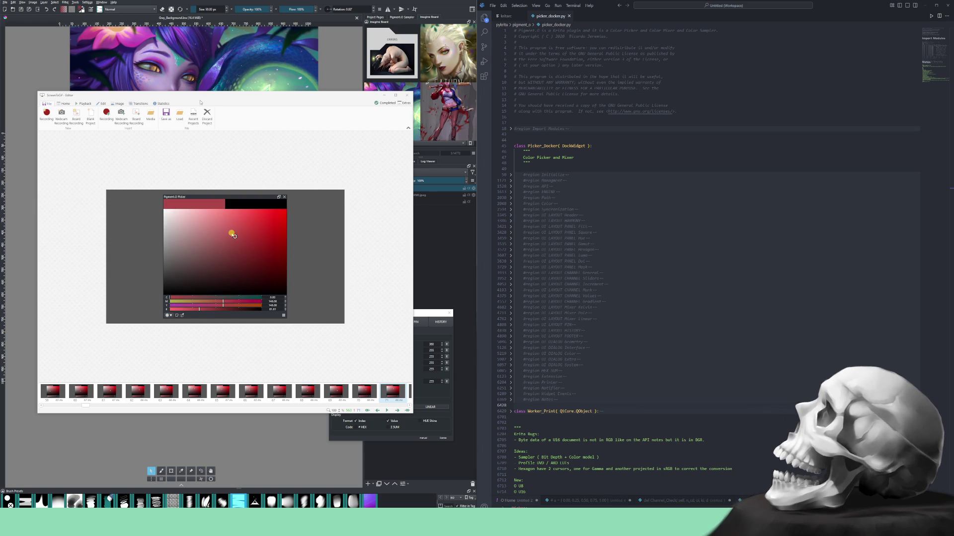
left_click(206, 114)
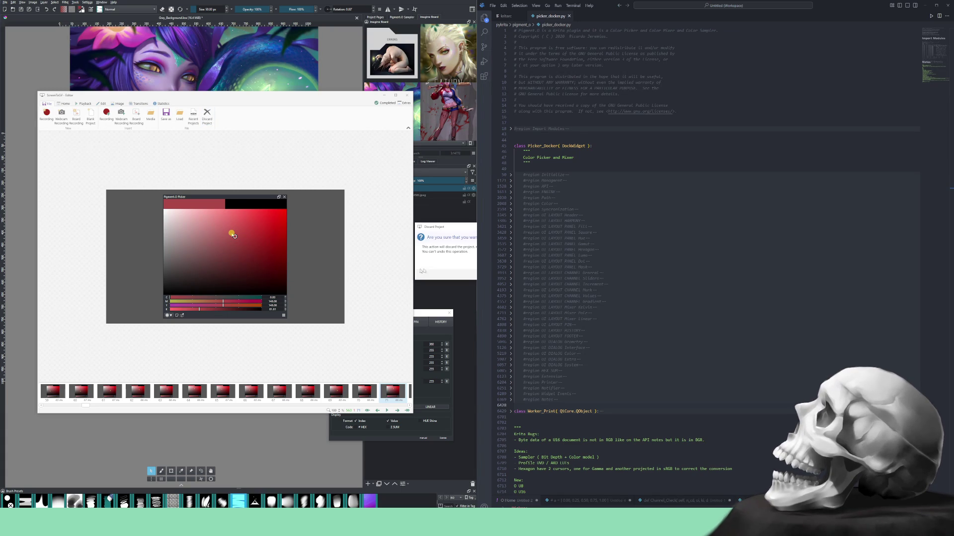
key("Return")
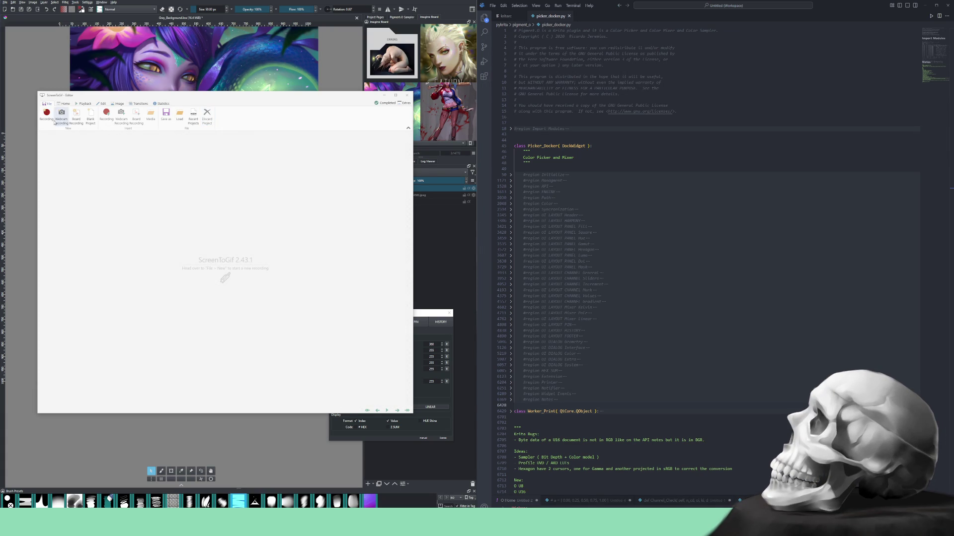
Close the editor, watch po_lock_kelvin.webm in the moved VLC window, then close the player.
left_click(47, 116)
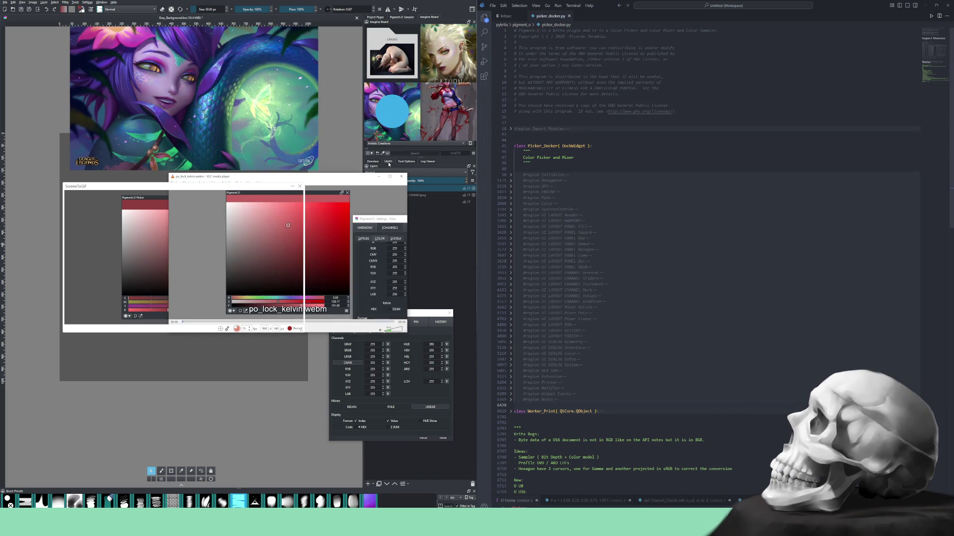
mouse_move(357, 178)
left_mouse_down()
mouse_move(372, 101)
mouse_move(405, 94)
left_mouse_up()
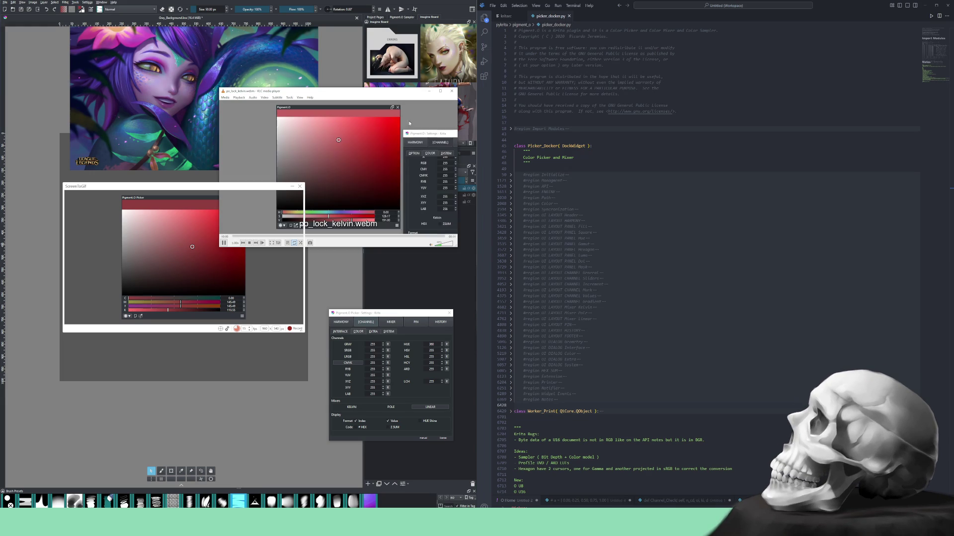
left_click(451, 92)
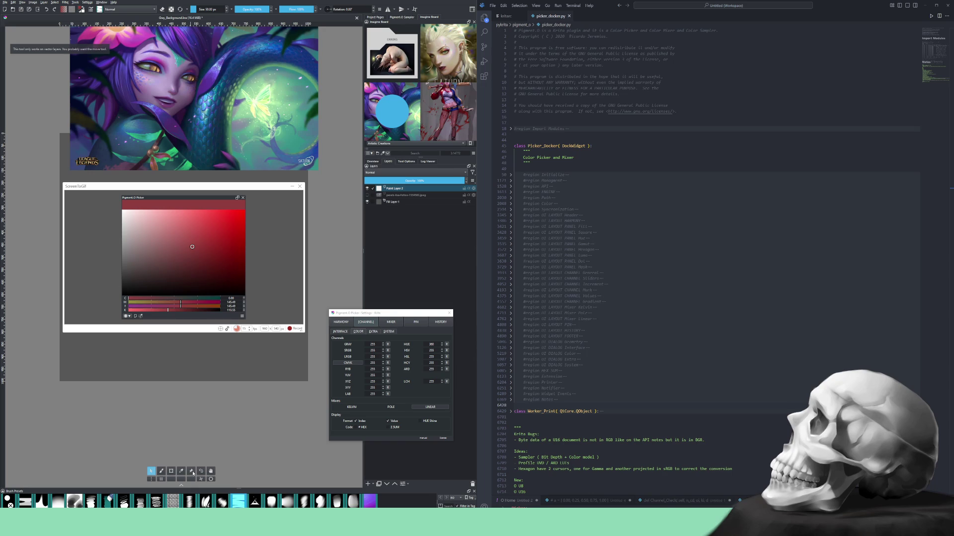
key("t")
Swap the illustration for the street photo on the canvas.
left_click_drag(201, 131, 212, 122)
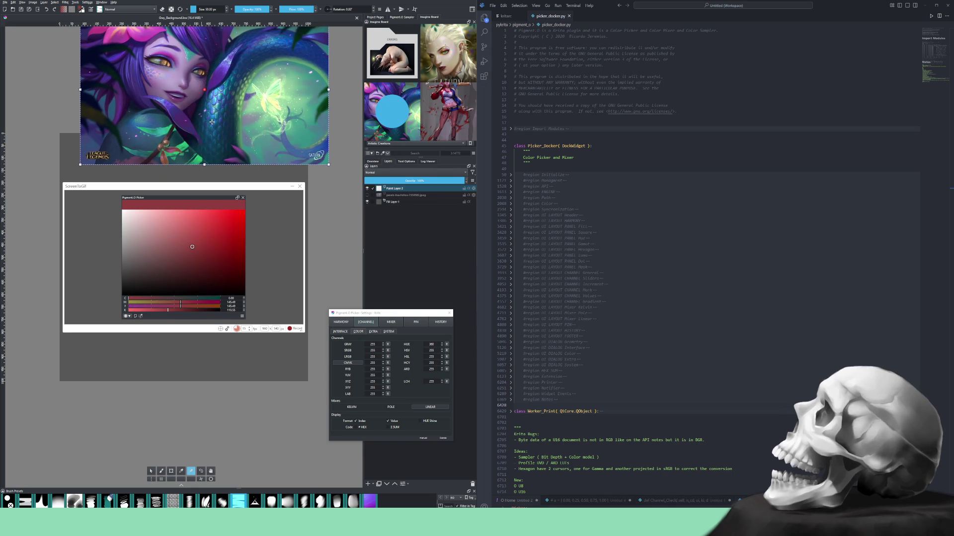
key("Delete")
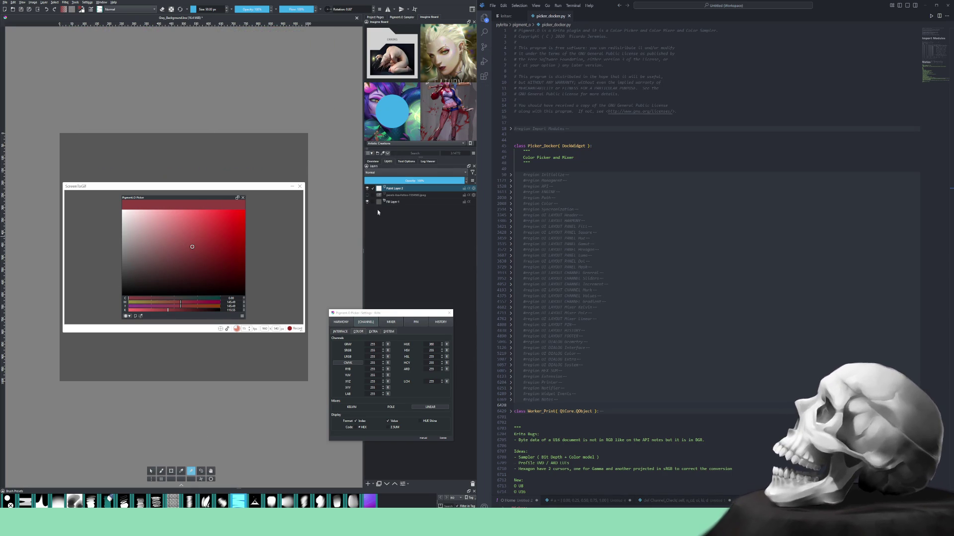
key("ctrl+z")
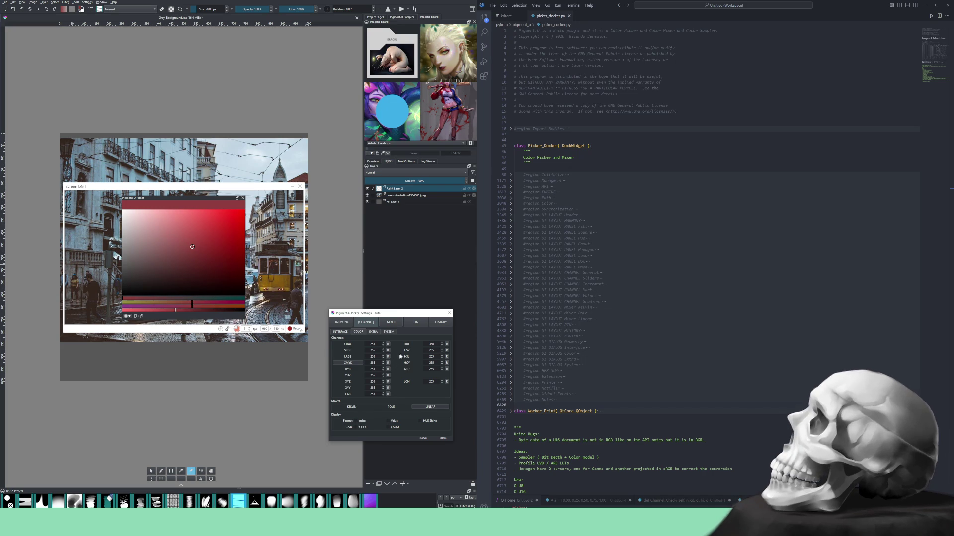
Give the picker a single hue bar and a mixer bar with Index on and Linear blending.
left_click(352, 363)
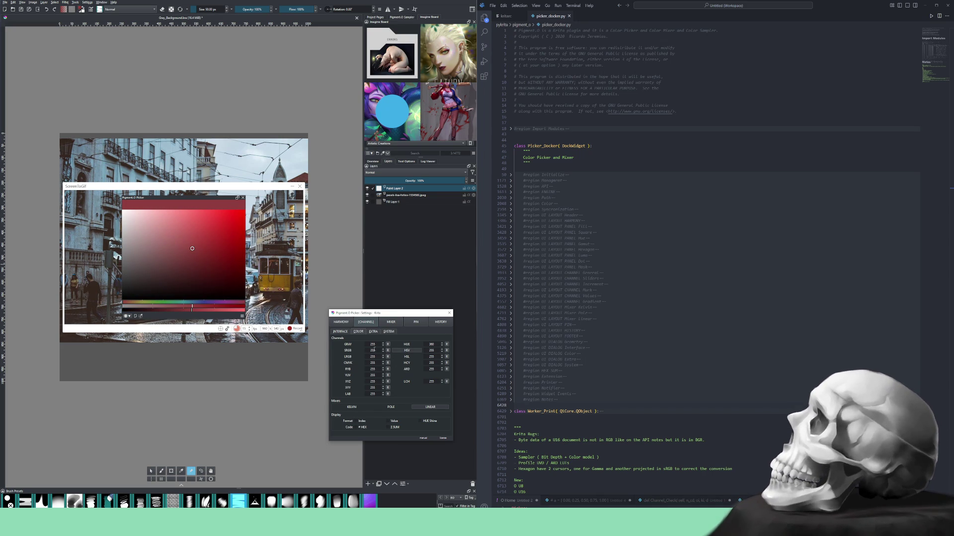
left_click(390, 322)
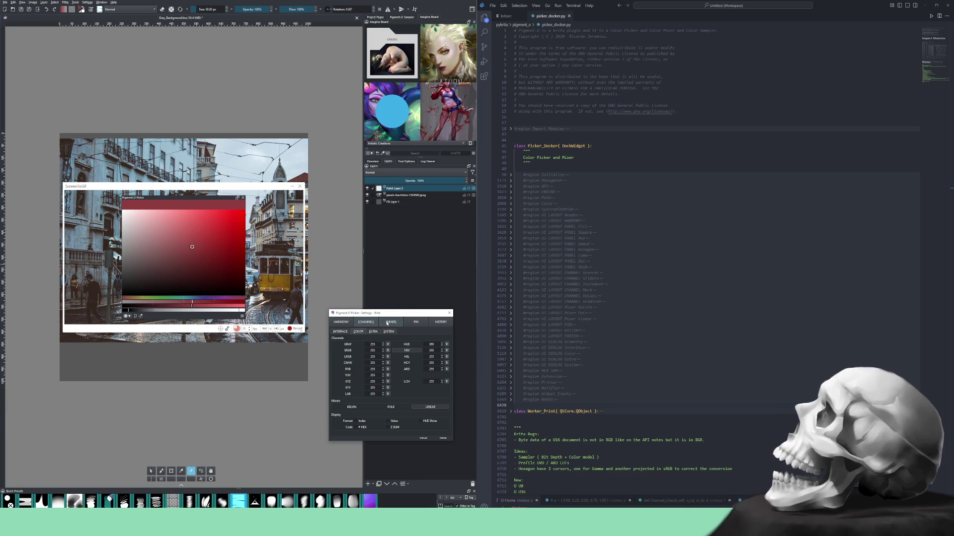
left_click(362, 422)
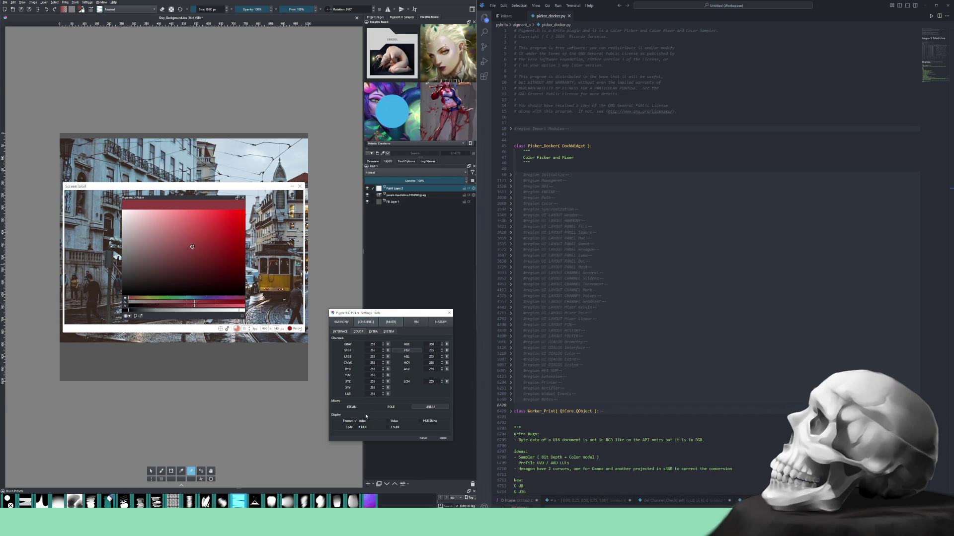
left_click(424, 407)
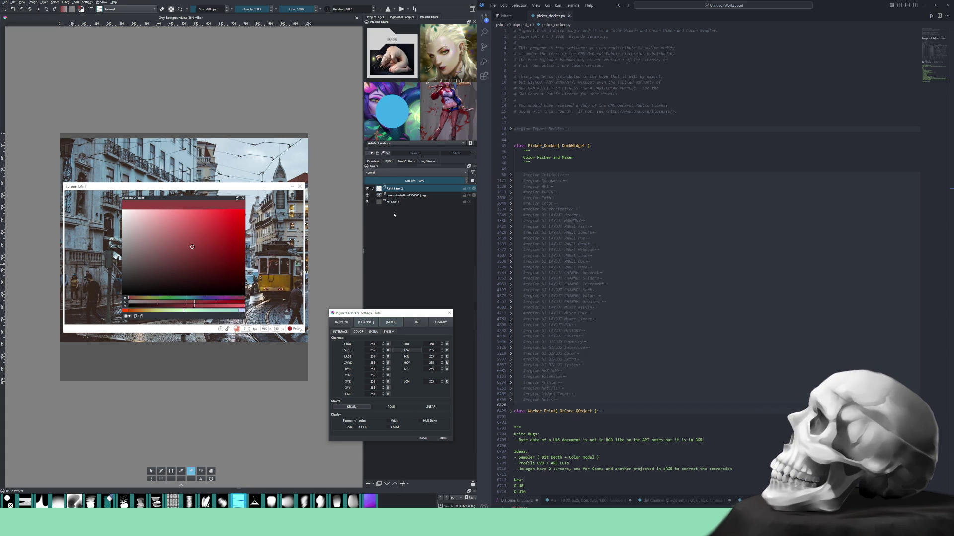
Hide the photo layer and set the picker to a random colour, then a lighter purple.
left_click(366, 194)
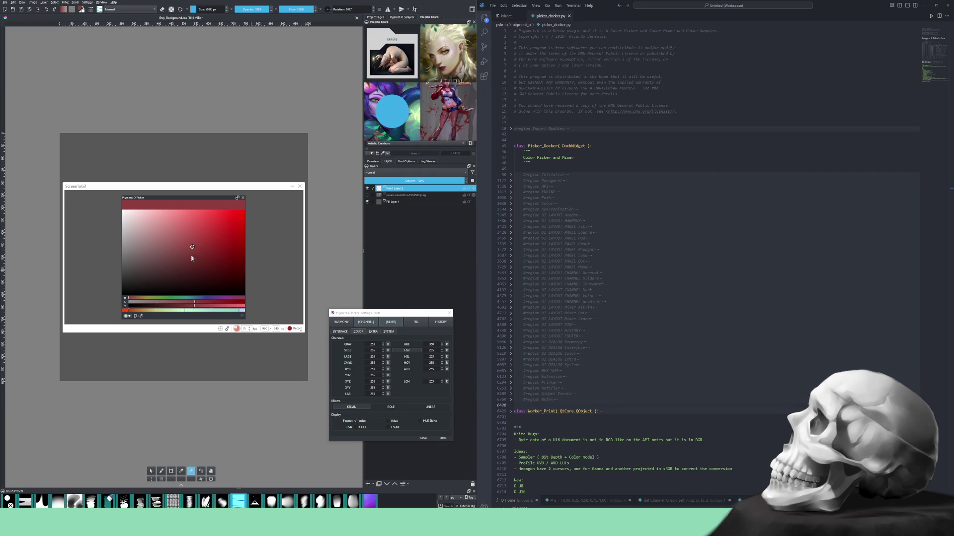
right_click(188, 207)
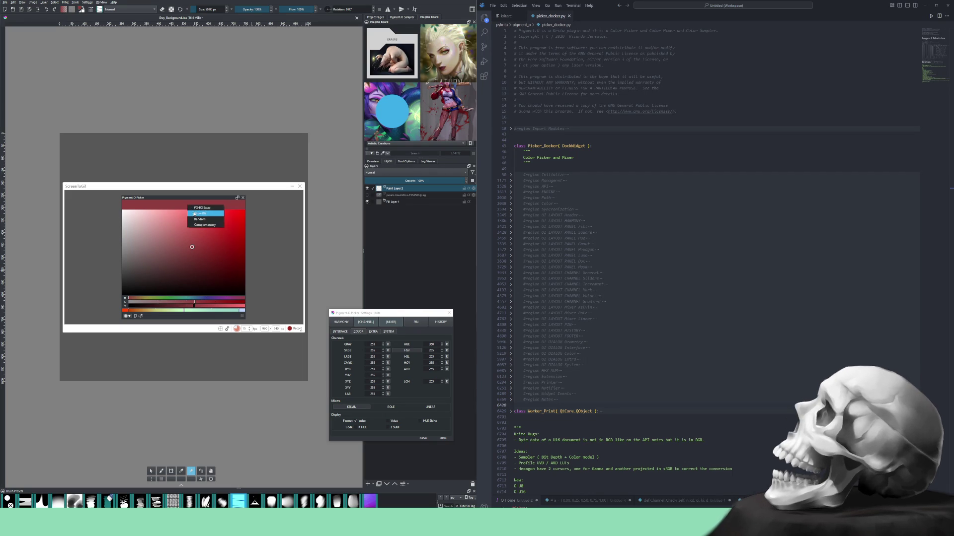
left_click(195, 219)
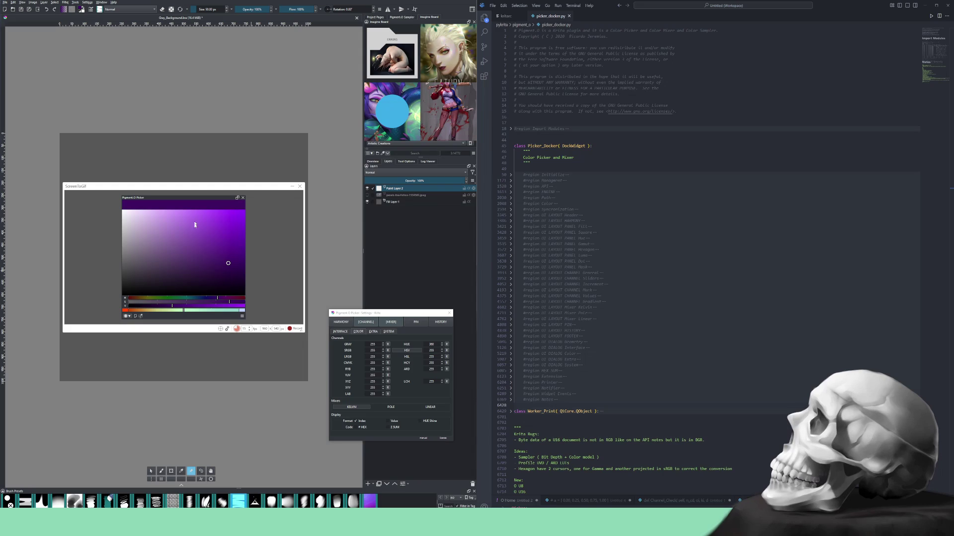
left_click(183, 246)
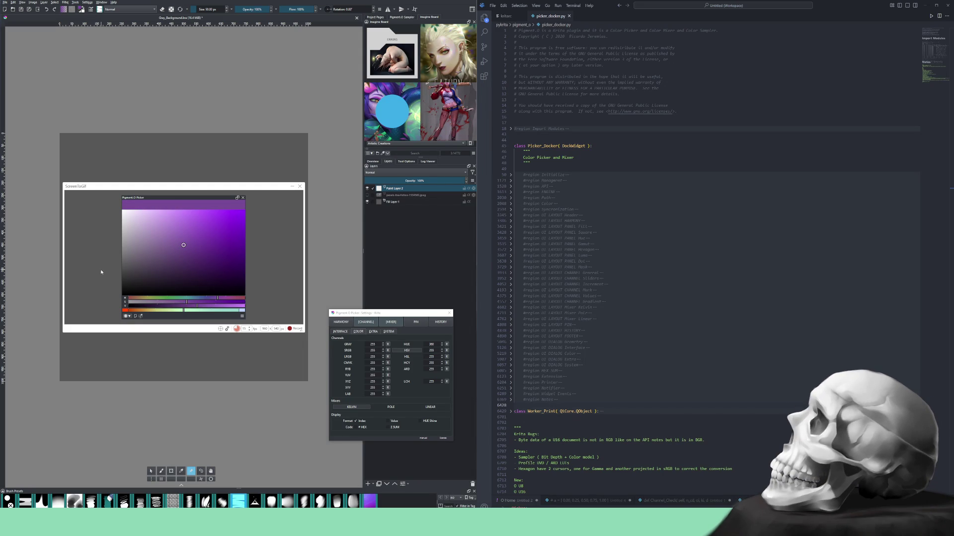
Brush round purple dabs onto the canvas and pick a grey in the picker.
key("b")
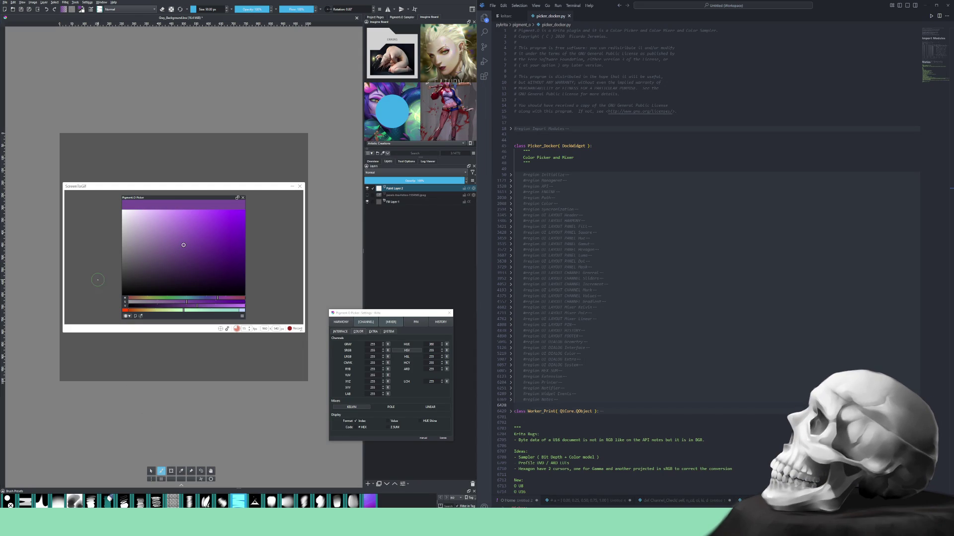
left_click_drag(91, 261, 98, 259)
mouse_move(90, 249)
left_mouse_down()
mouse_move(96, 266)
mouse_move(88, 256)
left_mouse_up()
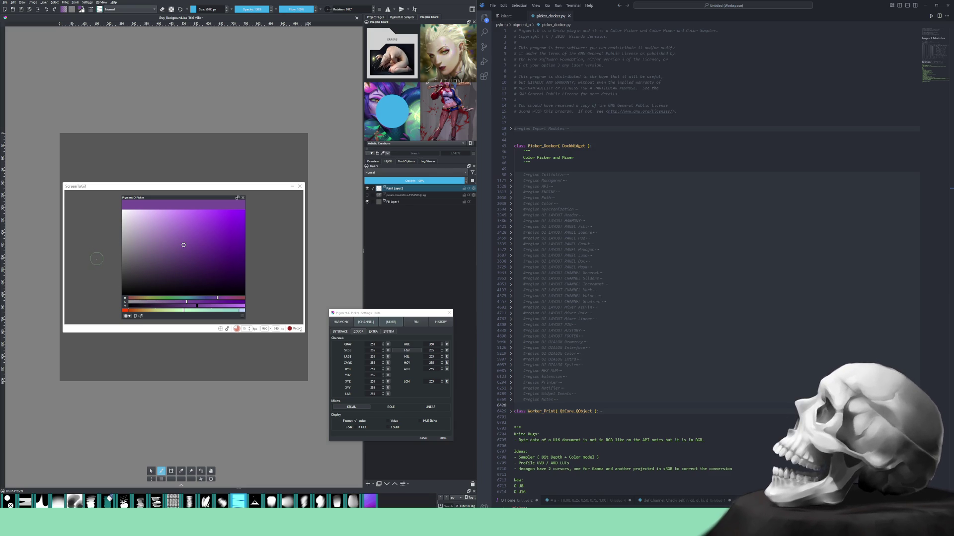
left_click_drag(90, 260, 95, 257)
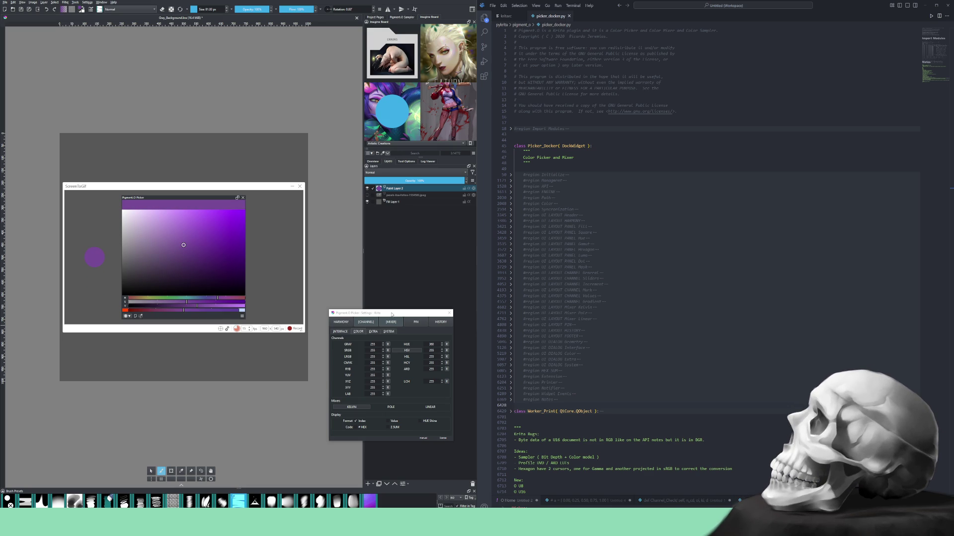
left_click(101, 291, "ctrl")
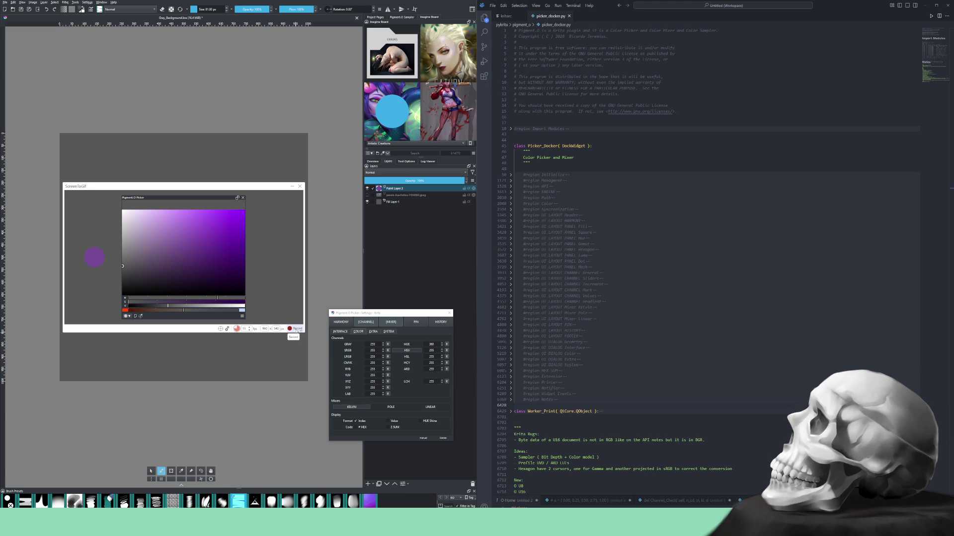
Start recording and paint purple, magenta and red dabs upward, shifting the hue between each.
left_click(296, 329)
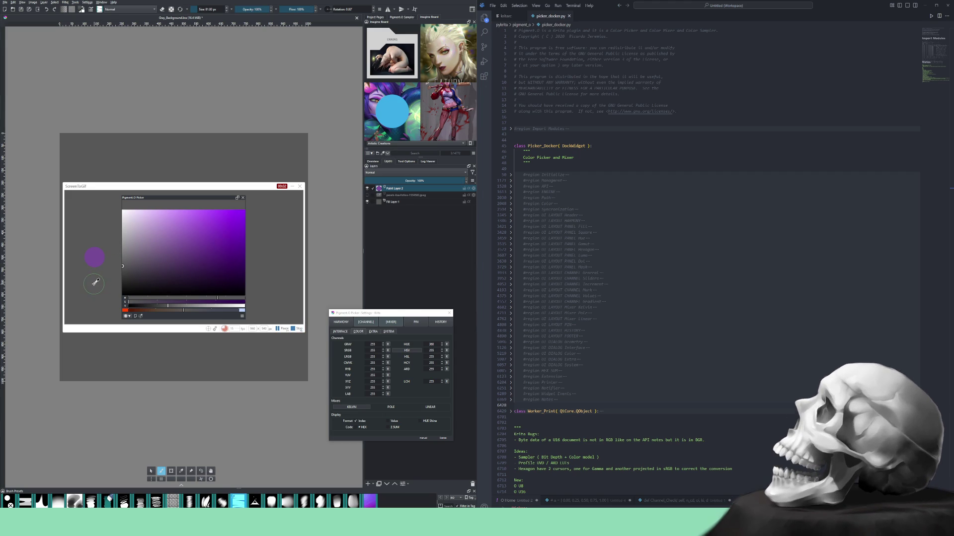
left_click(94, 256, "ctrl")
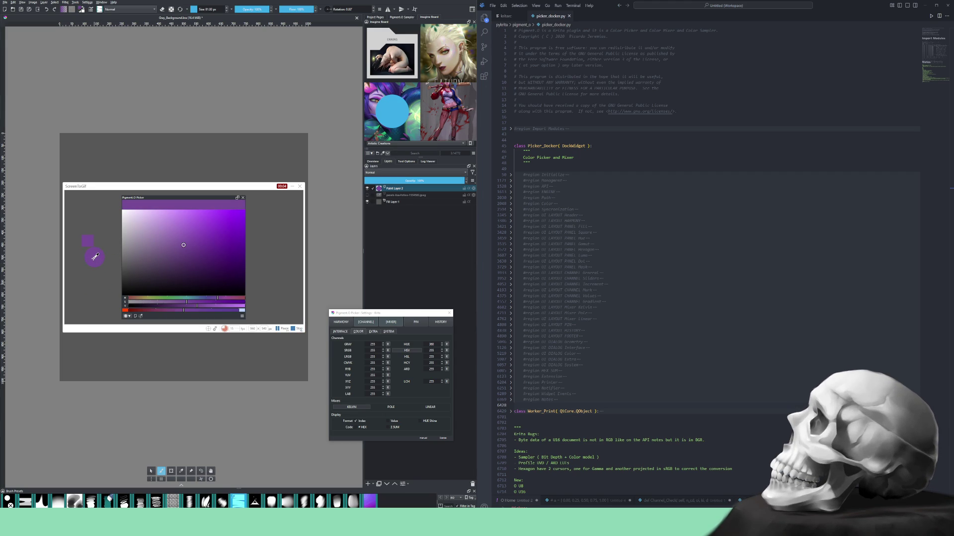
left_click(94, 257)
left_click_drag(183, 311, 158, 313)
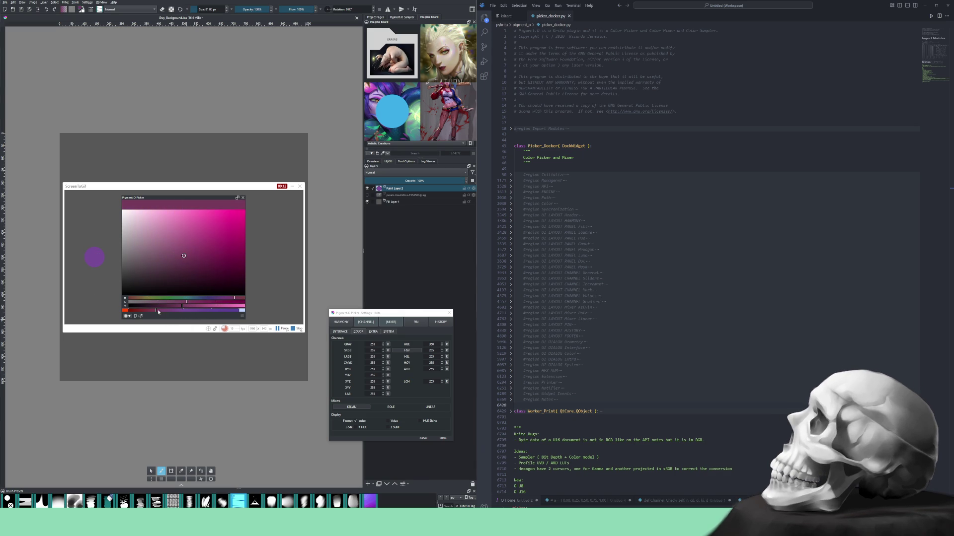
left_click(92, 238)
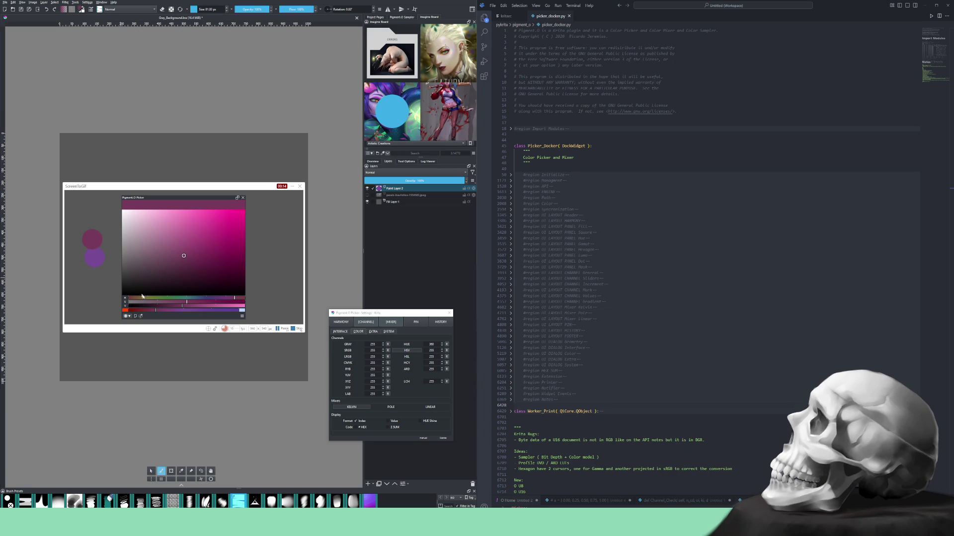
left_click_drag(152, 310, 130, 299)
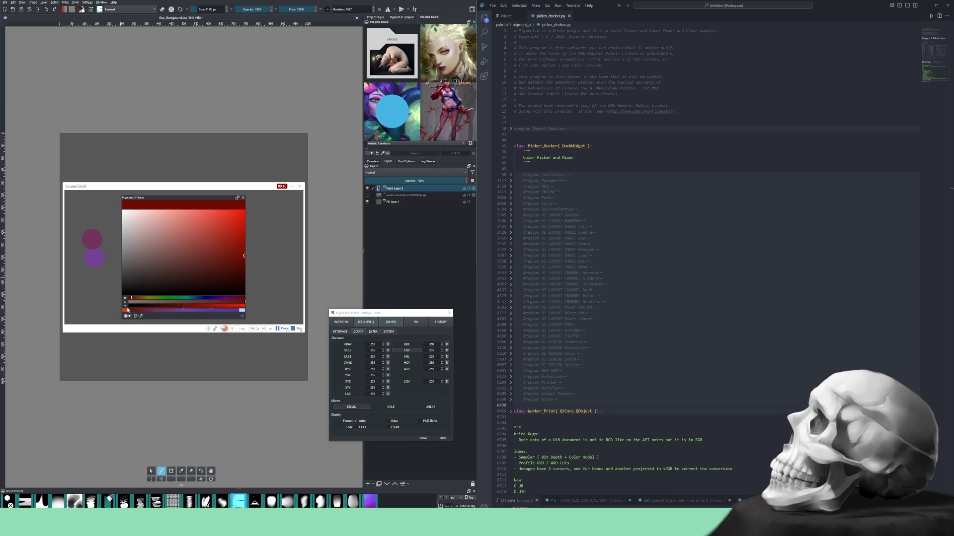
left_click(91, 221)
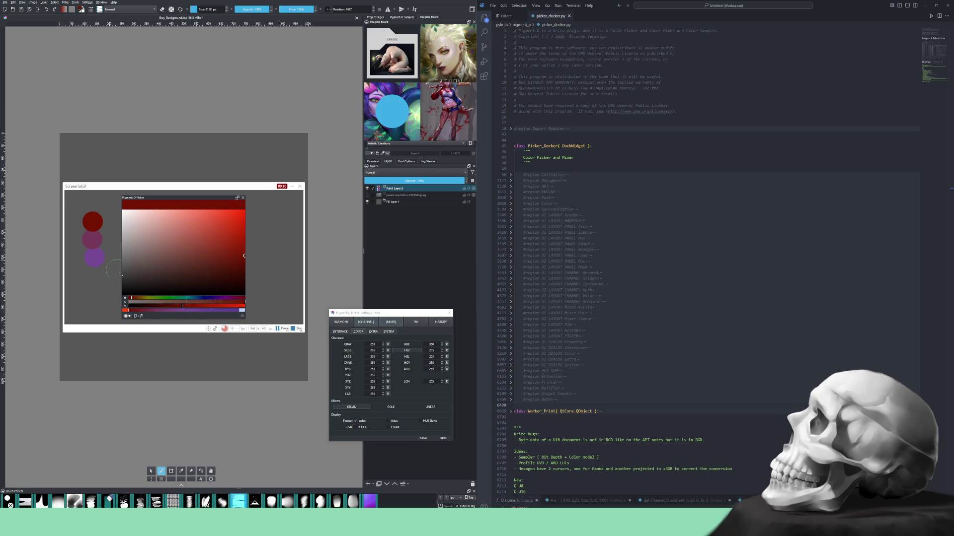
Mix back toward purple and paint two more purple dabs below the first.
left_click_drag(135, 311, 210, 312)
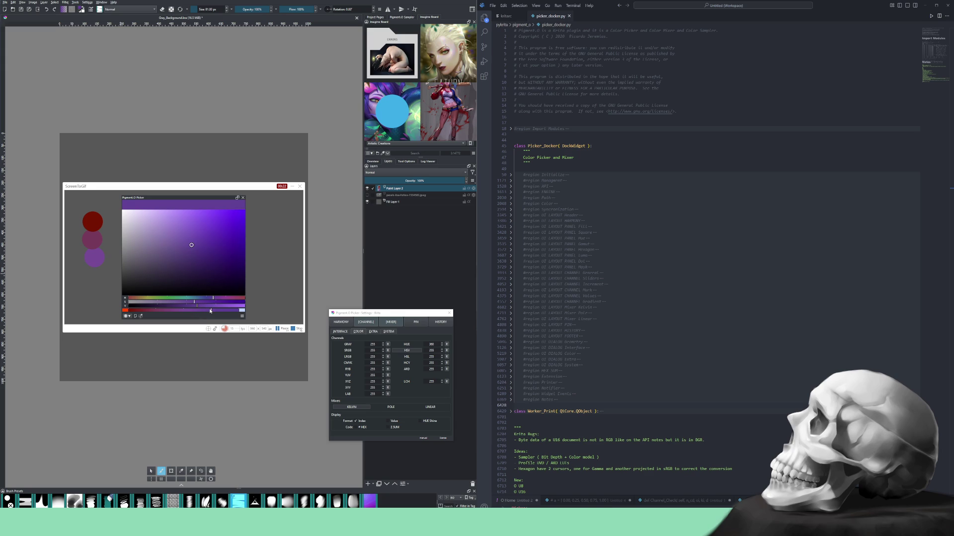
left_click(94, 276)
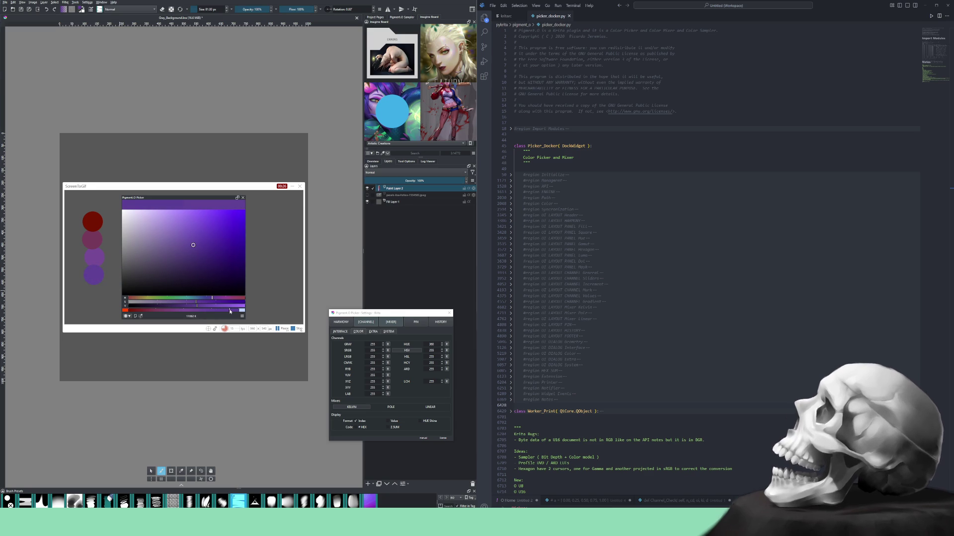
left_click(221, 308)
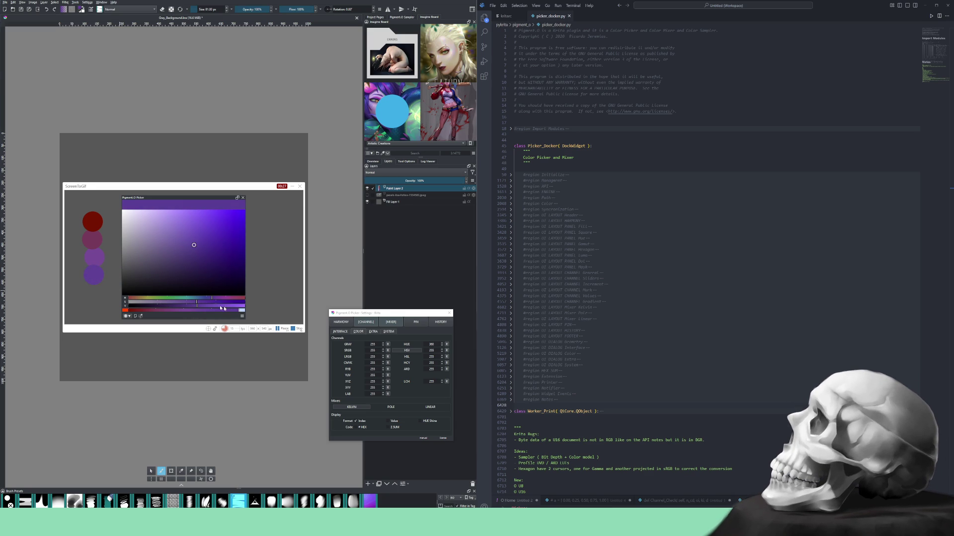
left_click(93, 294)
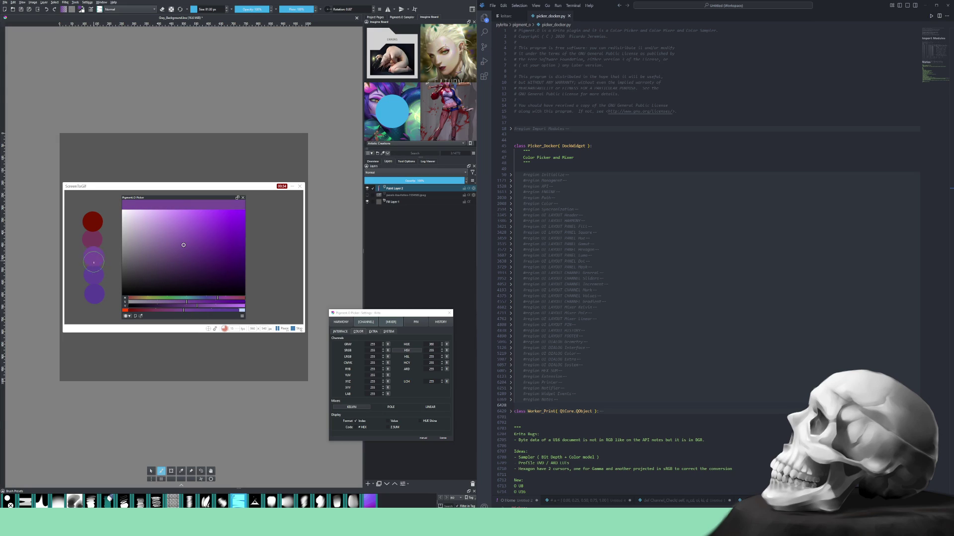
Sample the swatch colours back from the canvas, from the lower purple up toward the red.
key("ctrl")
left_click(96, 291, "ctrl")
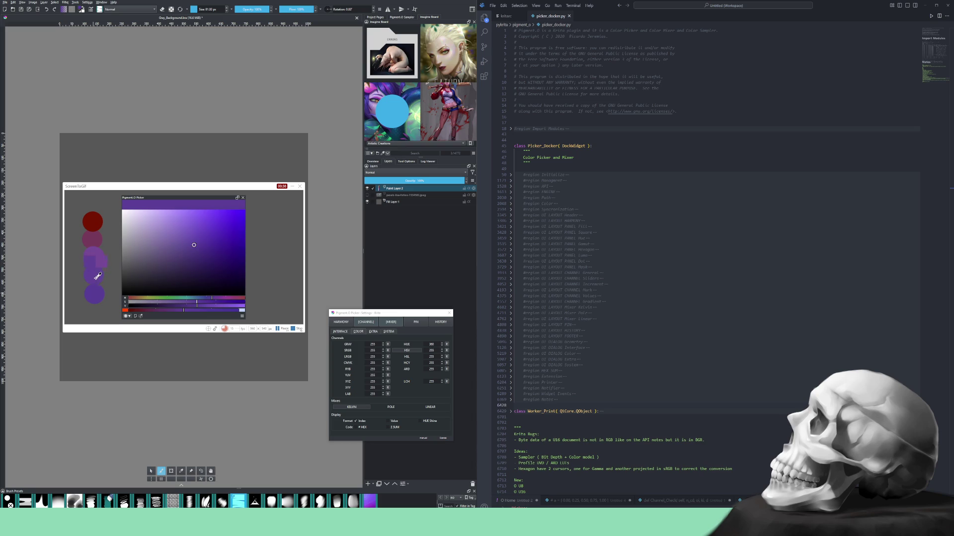
left_click(96, 247, "ctrl")
mouse_move(95, 248)
left_mouse_down()
mouse_move(97, 220)
mouse_move(95, 291)
left_mouse_up()
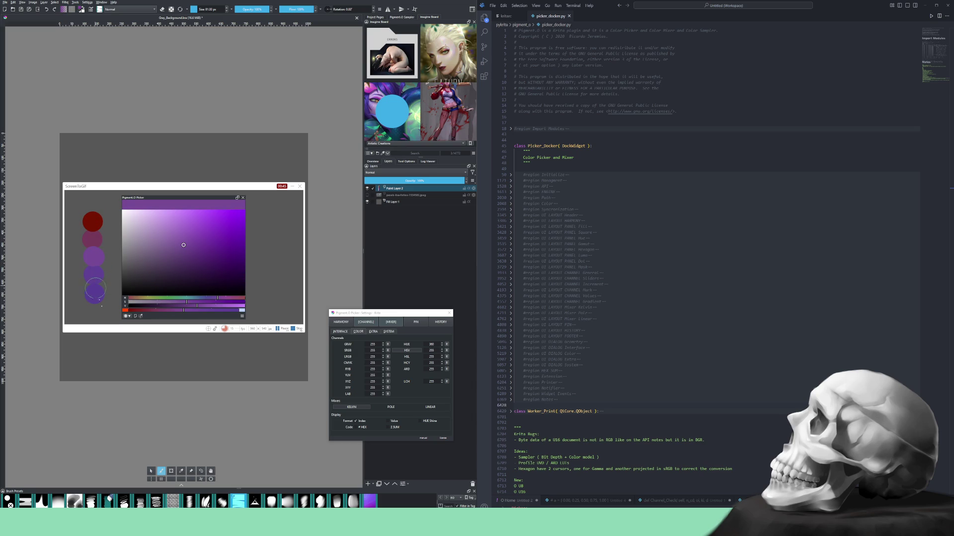
Stop the recording so the captured frames open in the editor.
left_click(298, 329)
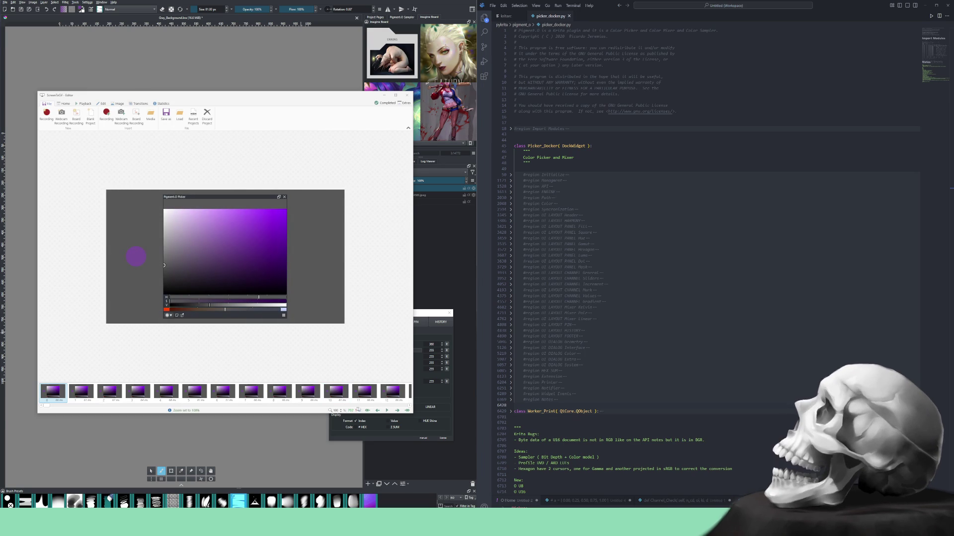
key("space")
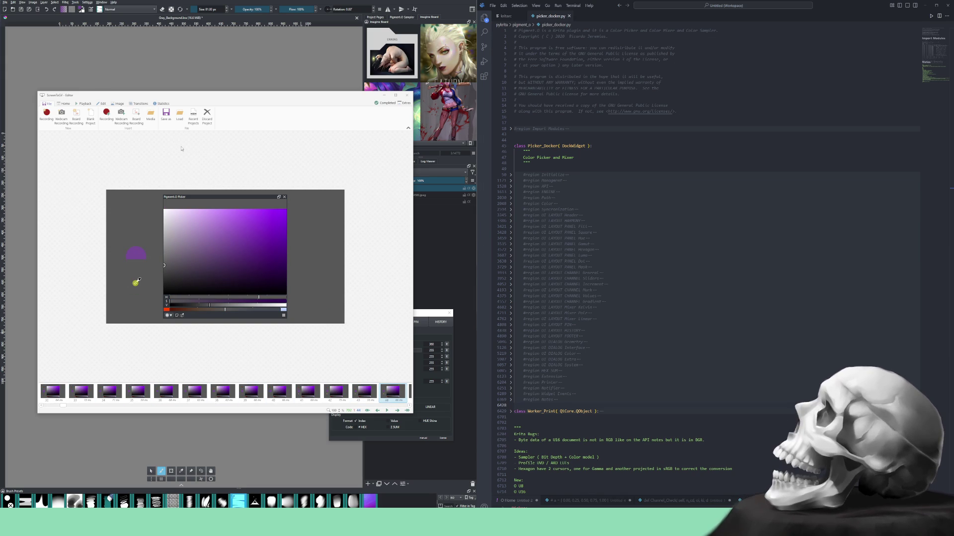
Save the clip as a video under a trimmed file name.
left_click(166, 115)
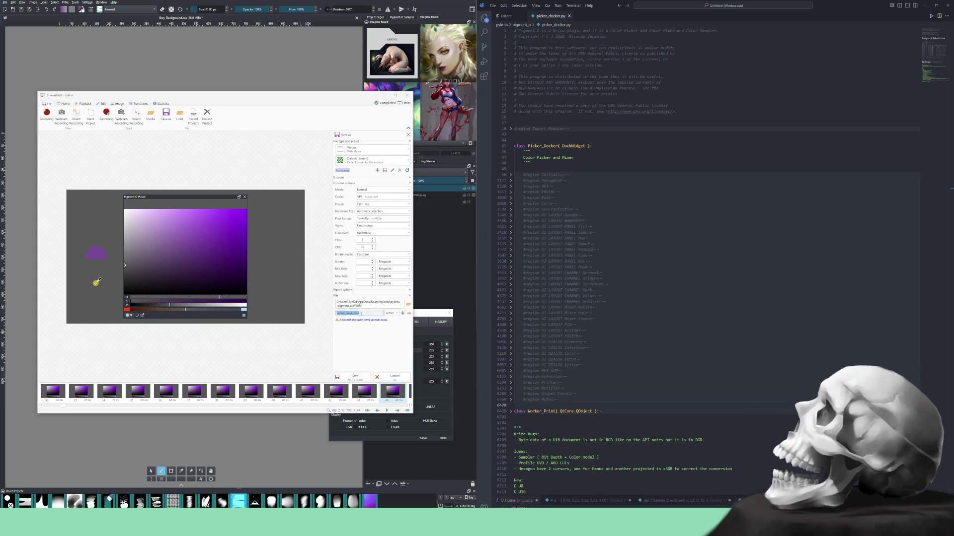
type("picker_mesh_b4")
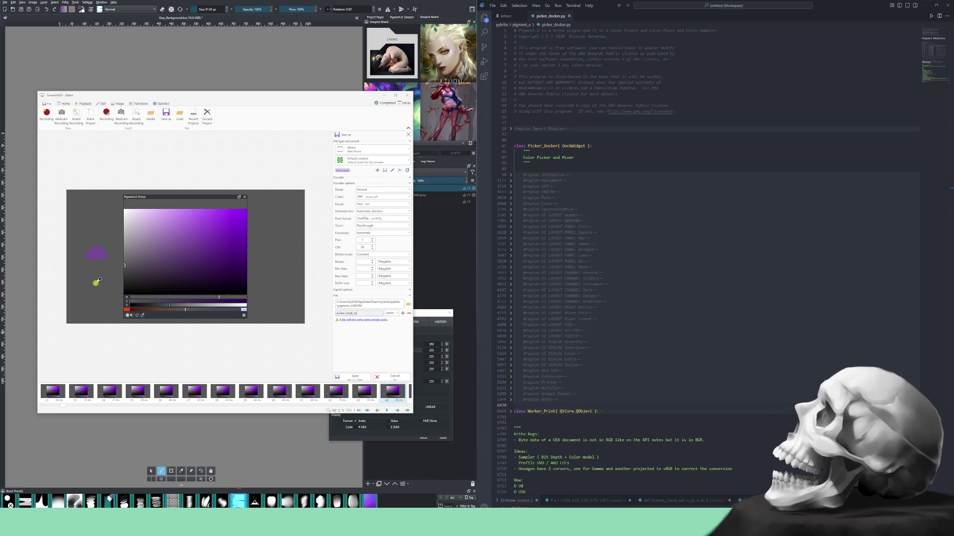
key("BackSpace")
key("BackSpace")
key("BackSpace")
type("mi")
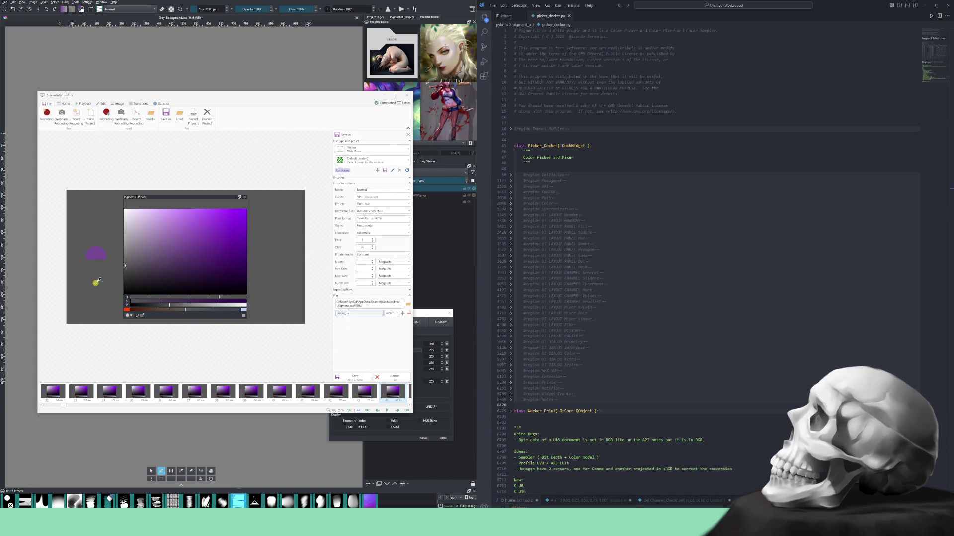
type("xer_b4")
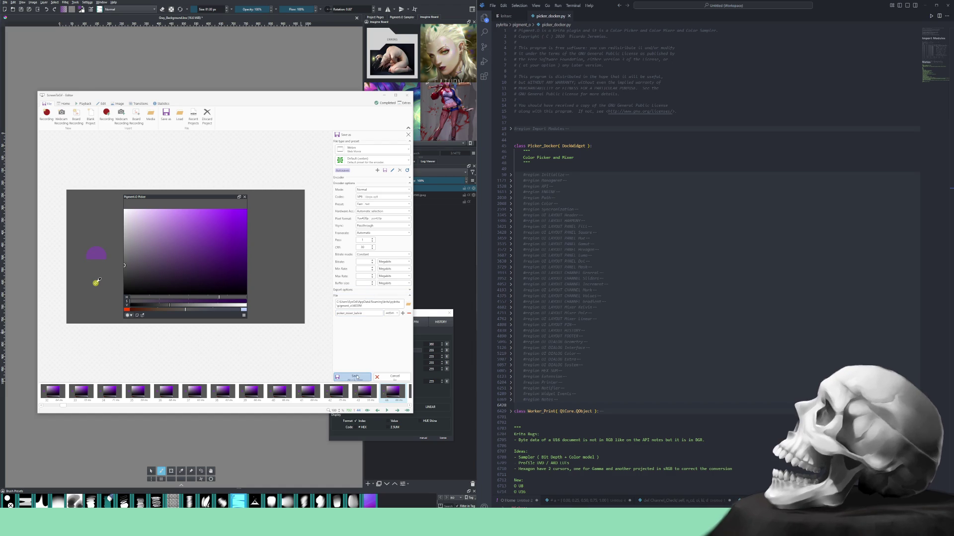
left_click(355, 377)
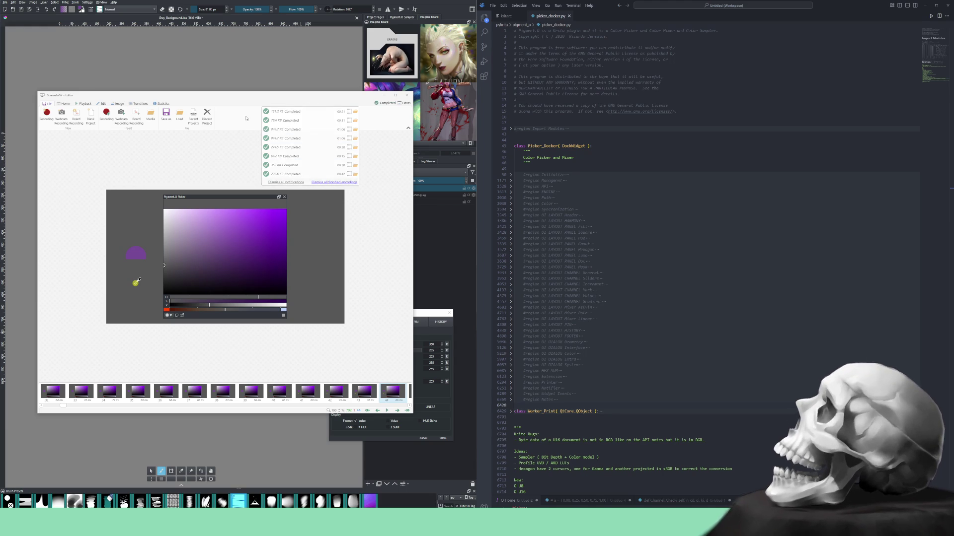
Close the completed-encodings list and the player showing the exported webm.
left_click(246, 119)
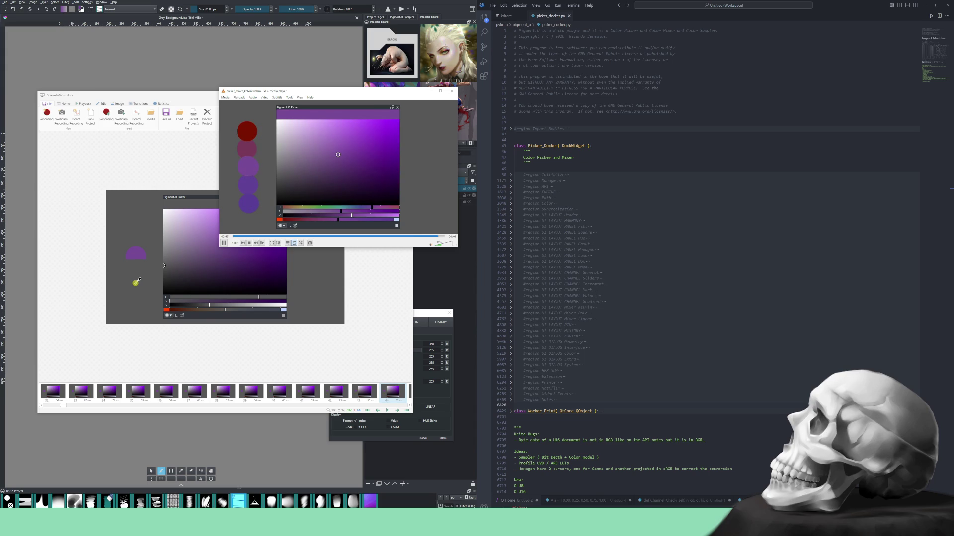
left_click(449, 93)
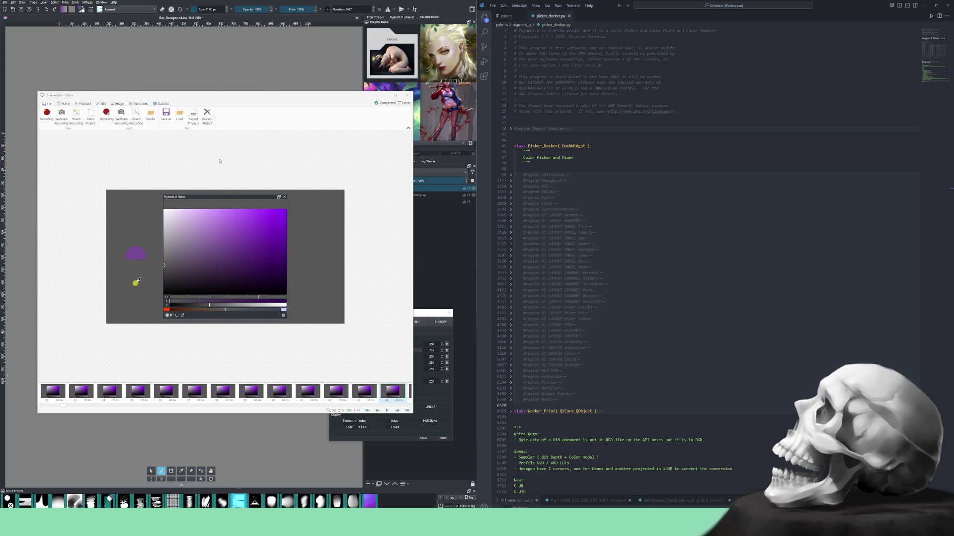
Discard the project's frames and open a new recorder frame over the picker.
left_click(207, 115)
key("Return")
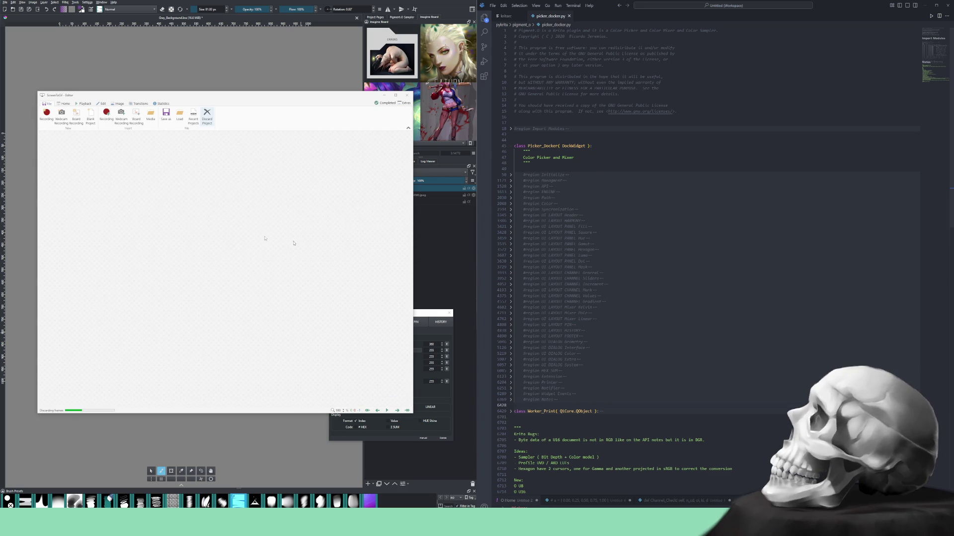
left_click(47, 115)
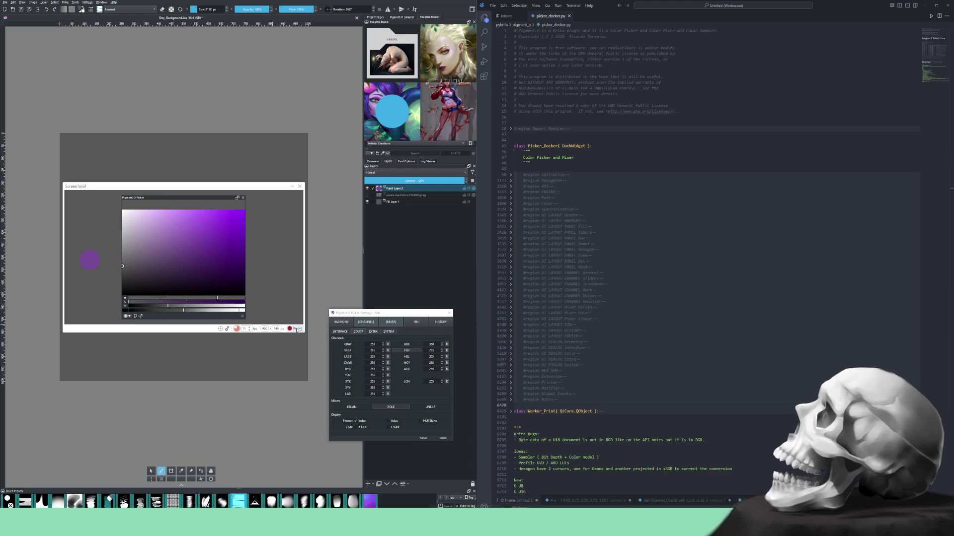
Start recording and cycle the picker through random colours, lightening then greying it.
left_click(296, 328)
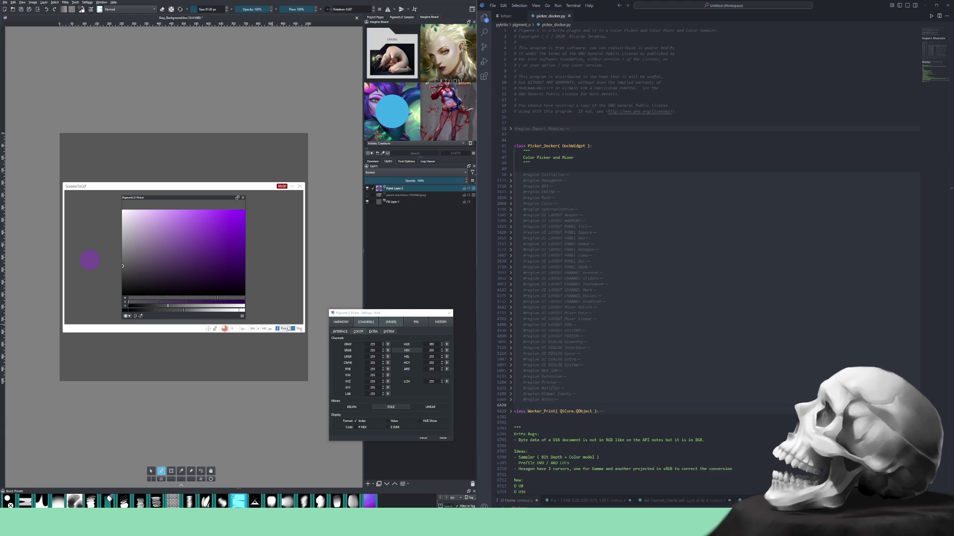
right_click(170, 203)
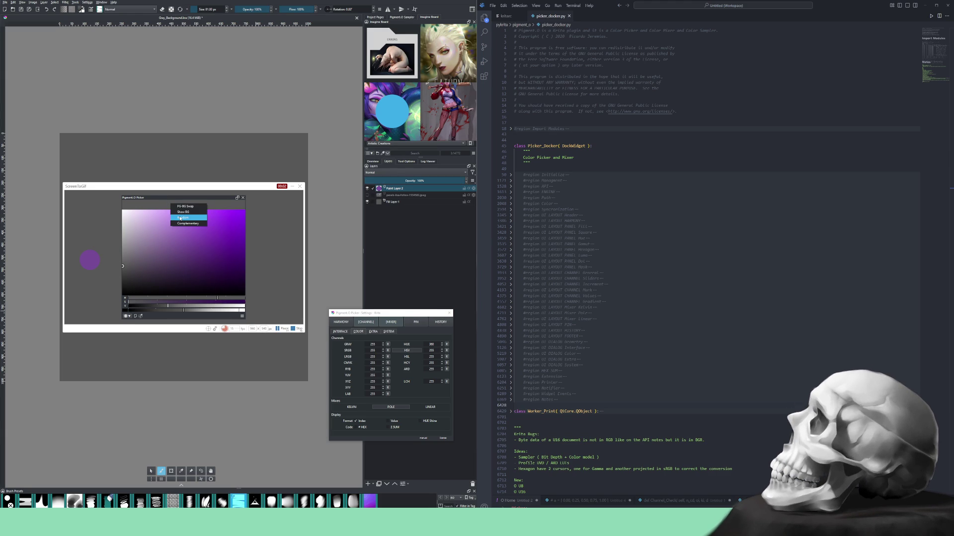
left_click(179, 218)
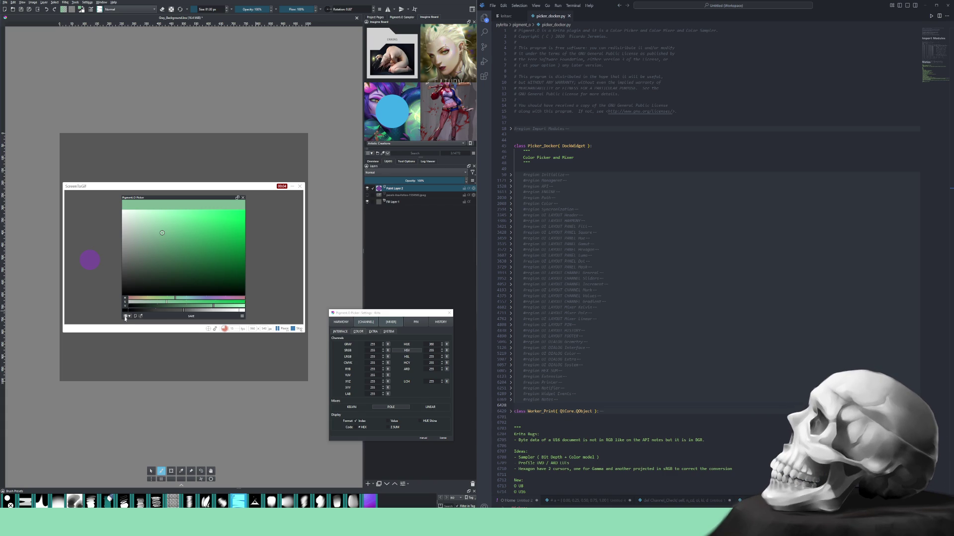
right_click(180, 206)
left_click(190, 220)
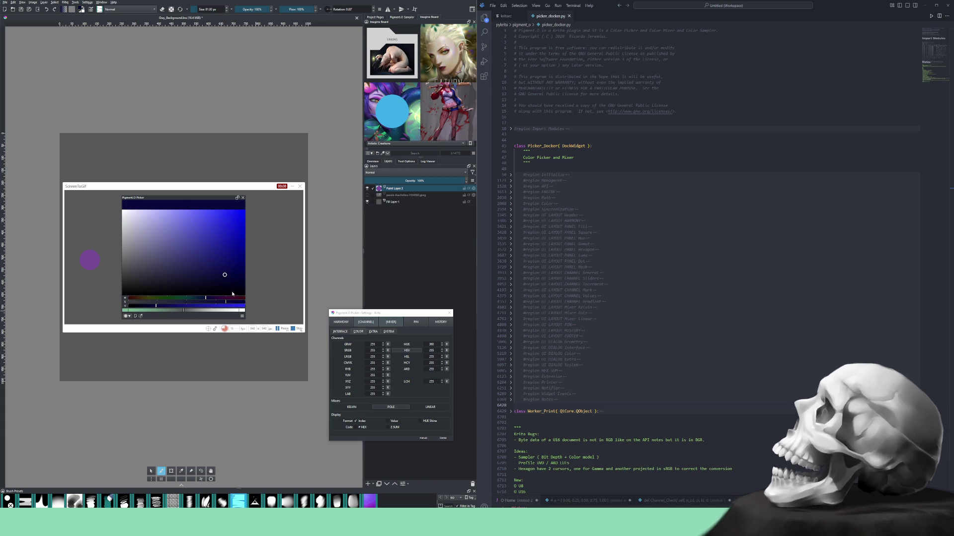
left_click(229, 235)
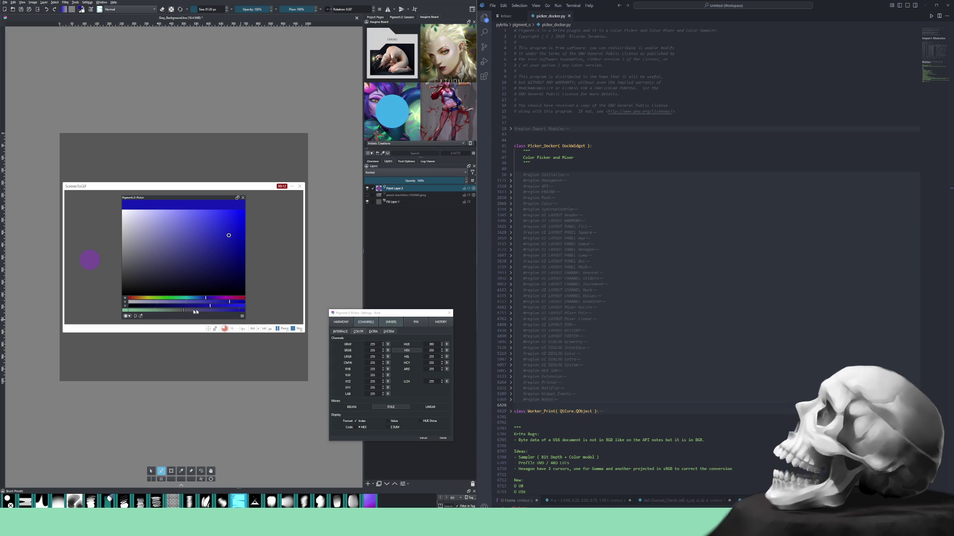
left_click(93, 284, "ctrl")
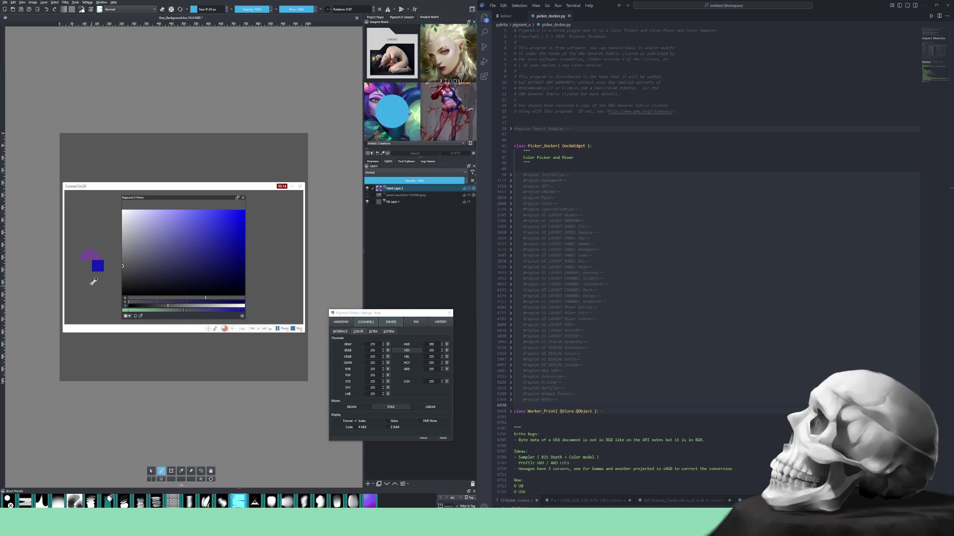
Sample the purple dot, shift its hue to green, paint a green dab above it and stop recording.
left_click(94, 264, "ctrl")
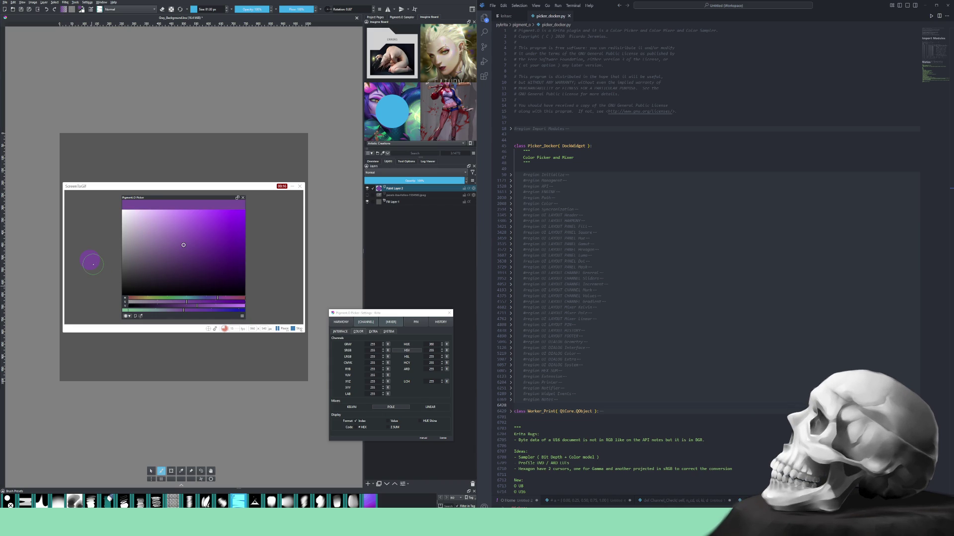
left_click_drag(184, 311, 158, 310)
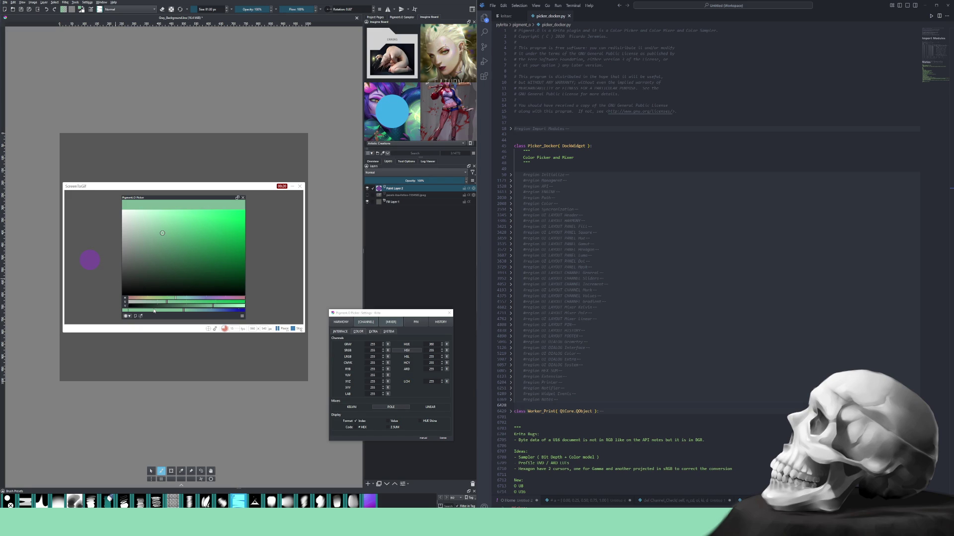
left_click(87, 242)
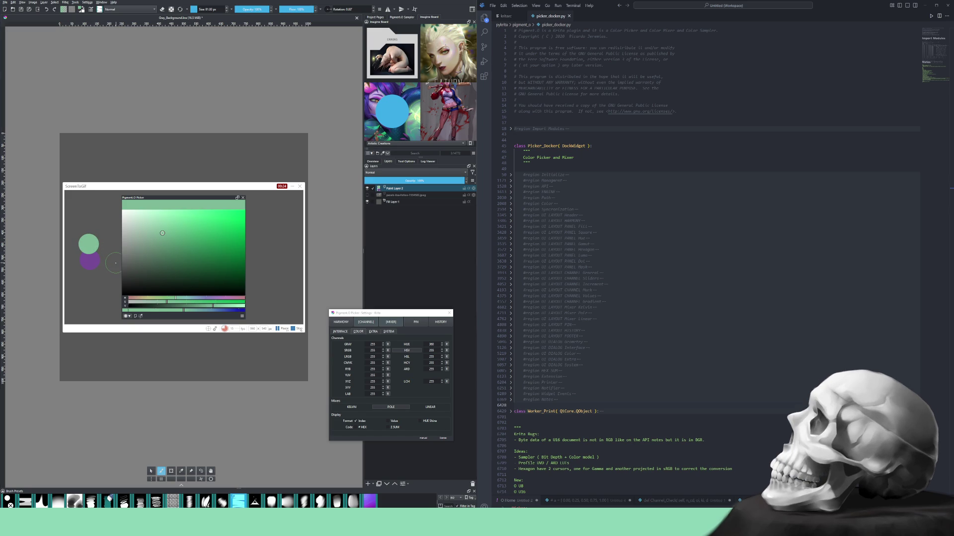
left_click(297, 327)
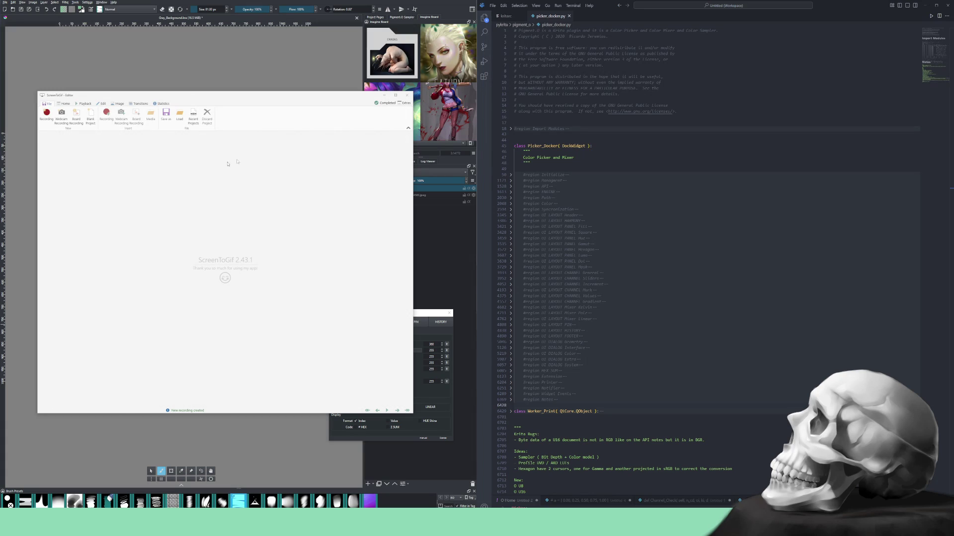
Close the editor, undo the green dab and sample the purple dot's colour.
left_click(385, 94)
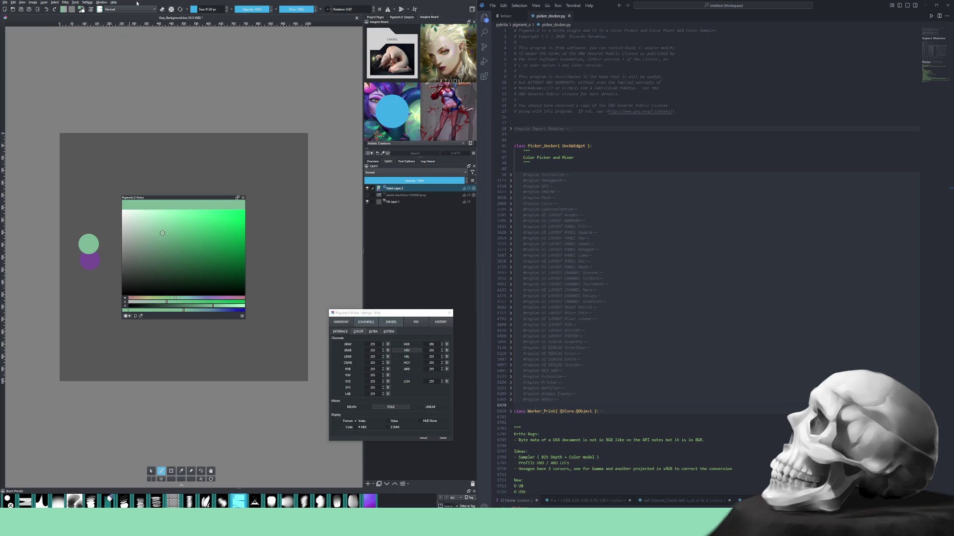
key("ctrl+z")
left_click(92, 257, "ctrl")
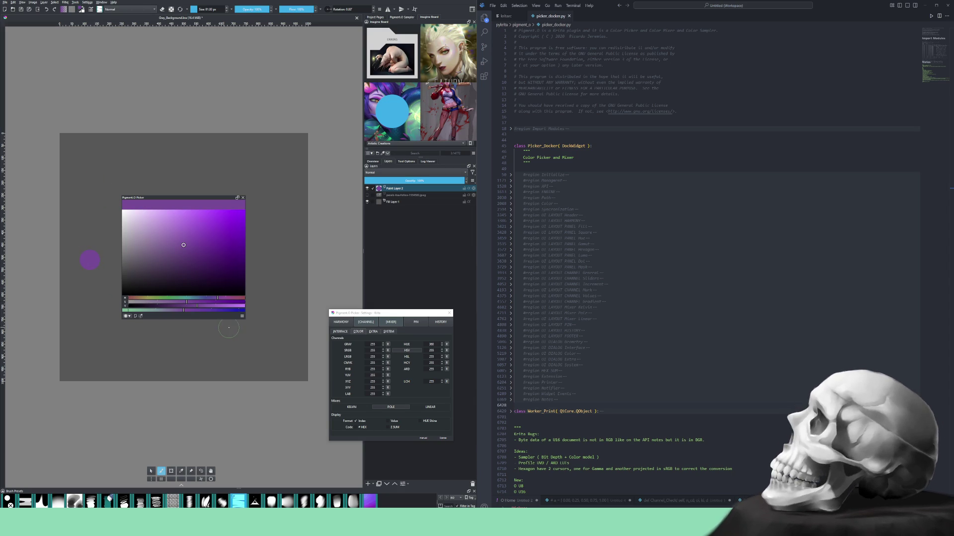
Shift the sampled purple to green in the mixer and refocus the painting window.
left_click_drag(183, 312, 163, 312)
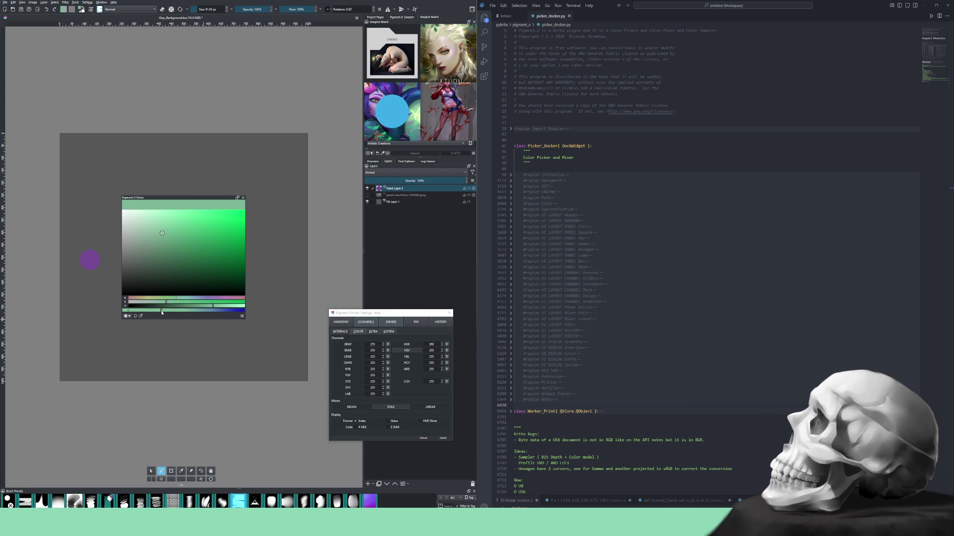
mouse_move(162, 312)
left_mouse_down()
mouse_move(198, 311)
mouse_move(161, 316)
left_mouse_up()
left_click(392, 110)
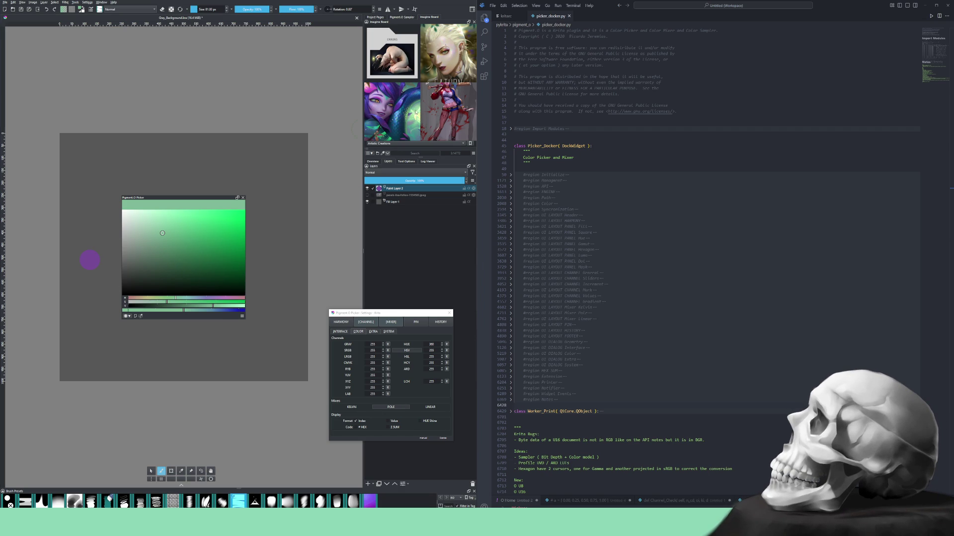
Open the fourth reference illustration as a document and add a new paint layer.
right_click(445, 108)
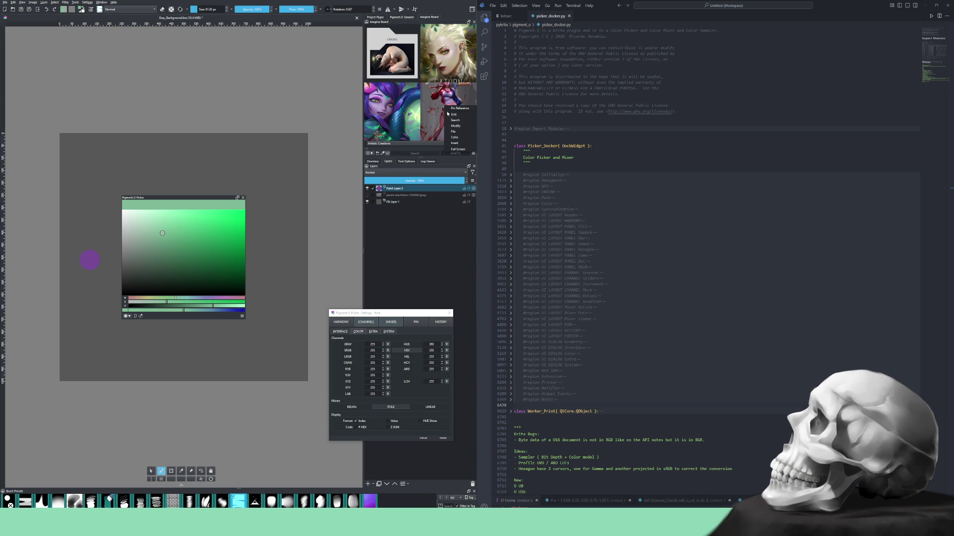
left_click(454, 142)
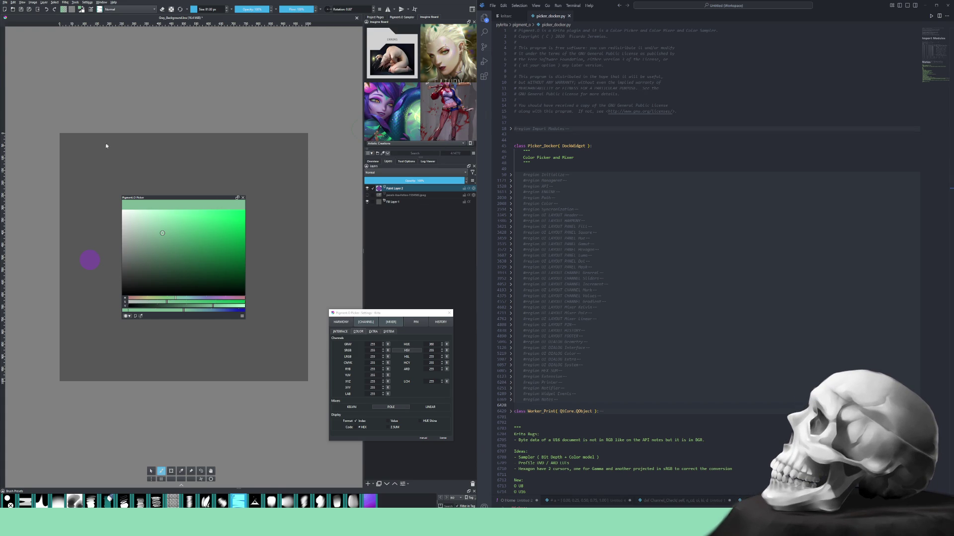
left_click(447, 314)
key("Insert")
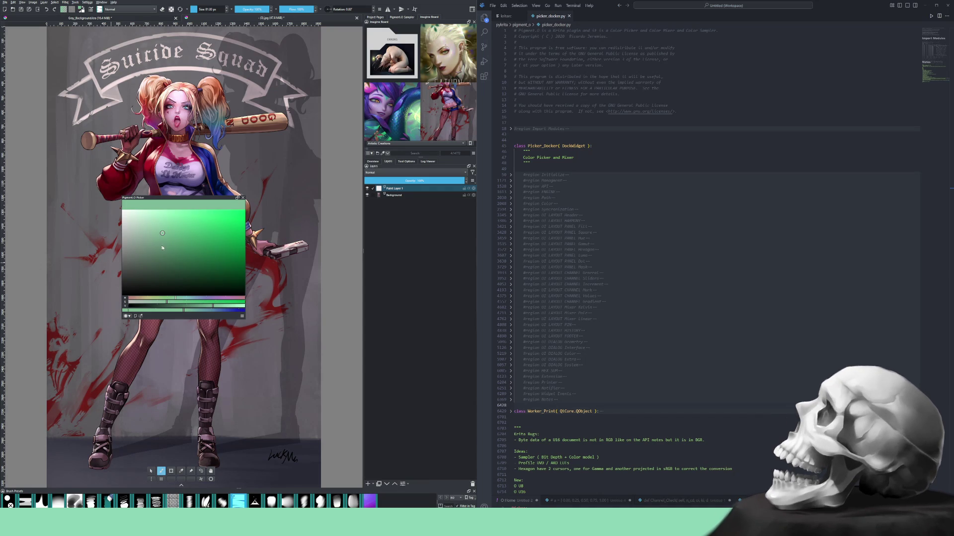
Sample pink, hair blue and collar purple from the figure and blend the mix toward violet.
left_click(180, 86, "ctrl")
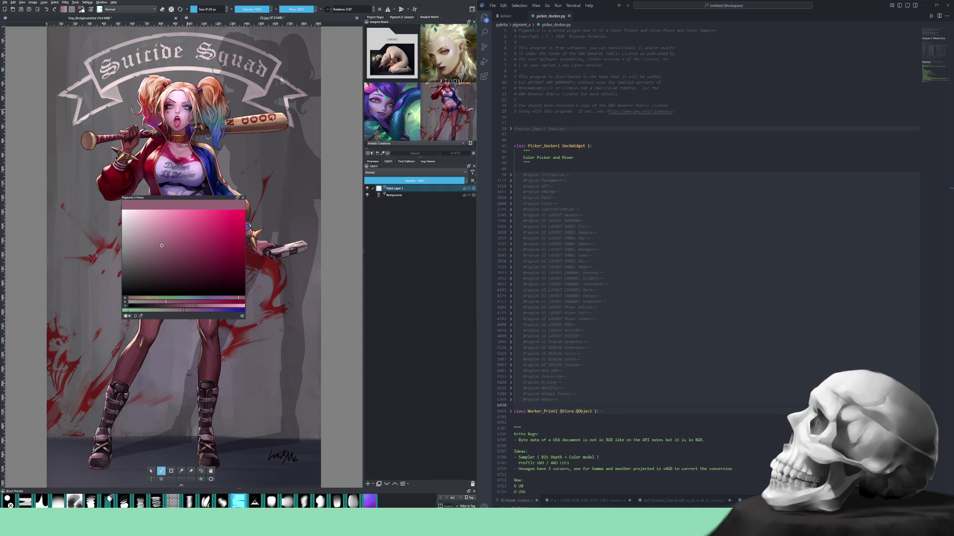
left_click(223, 137, "ctrl")
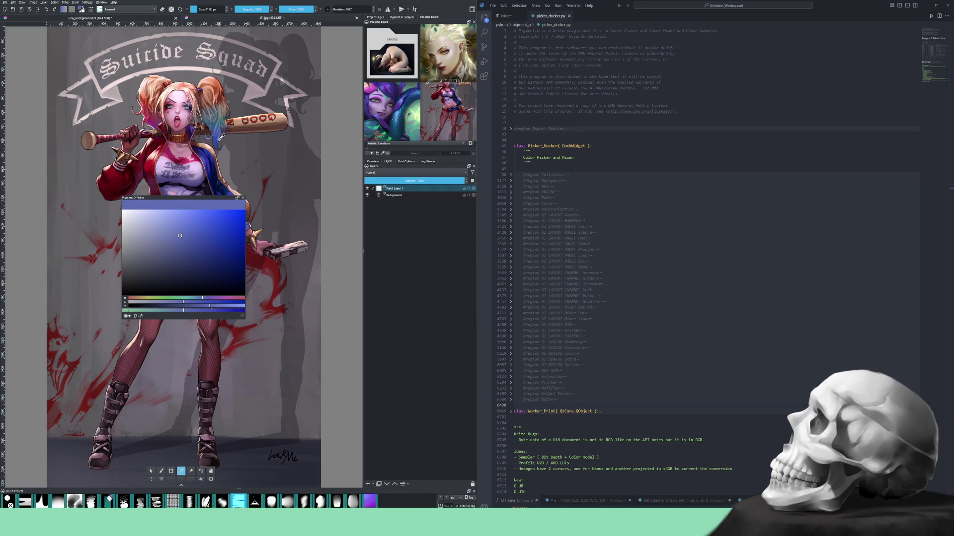
left_click(214, 176, "ctrl")
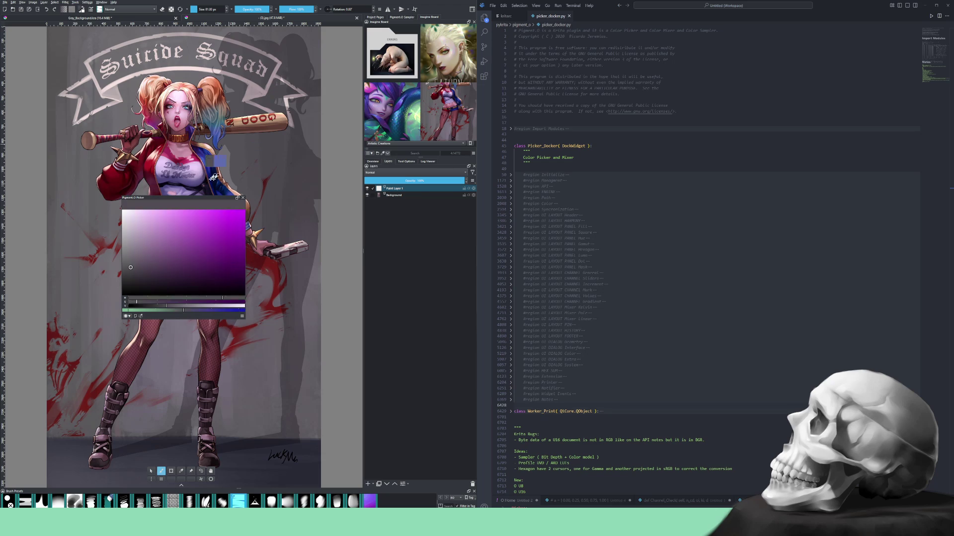
mouse_move(214, 176)
left_mouse_down()
mouse_move(152, 116)
mouse_move(187, 97)
left_mouse_up()
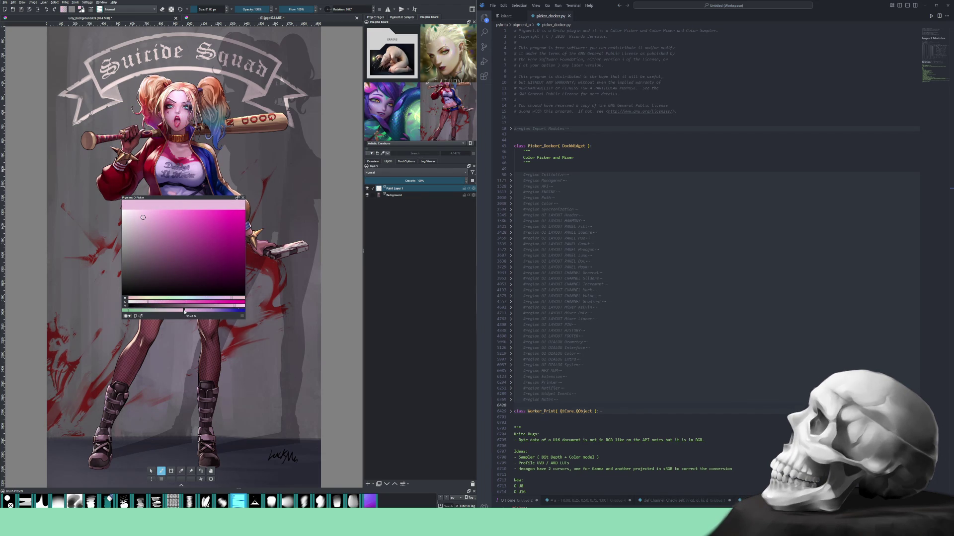
mouse_move(184, 311)
left_mouse_down()
mouse_move(225, 314)
mouse_move(148, 313)
left_mouse_up()
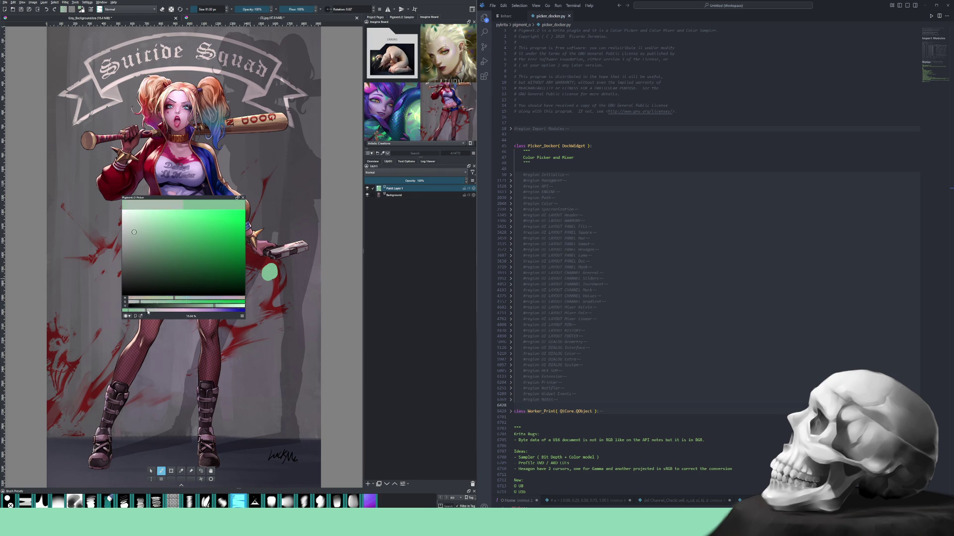
mouse_move(135, 313)
left_mouse_down()
mouse_move(217, 313)
mouse_move(209, 312)
left_mouse_up()
Paint violet and blue dabs beside the figure, then cycle the picker through magenta, green and blue-violet.
left_click(273, 279)
left_click(279, 297)
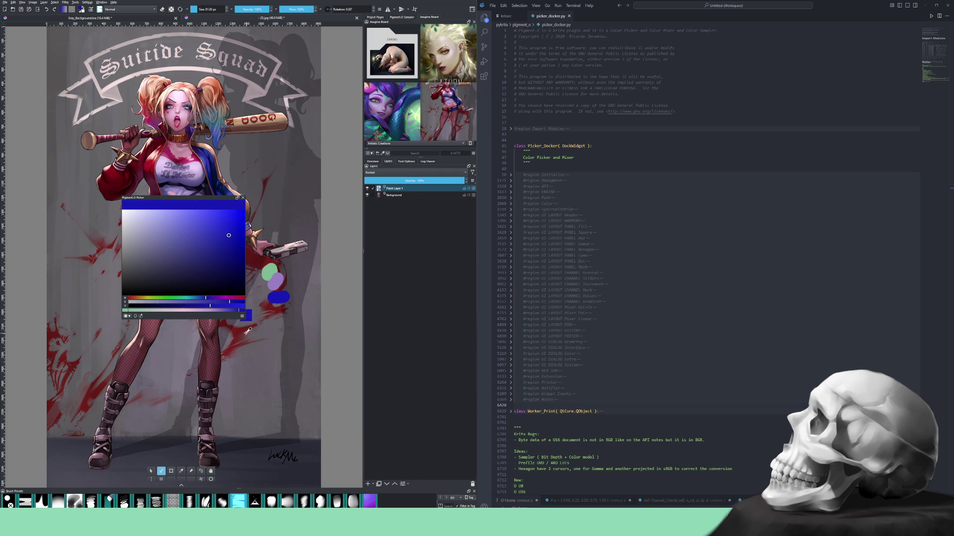
left_click(180, 313)
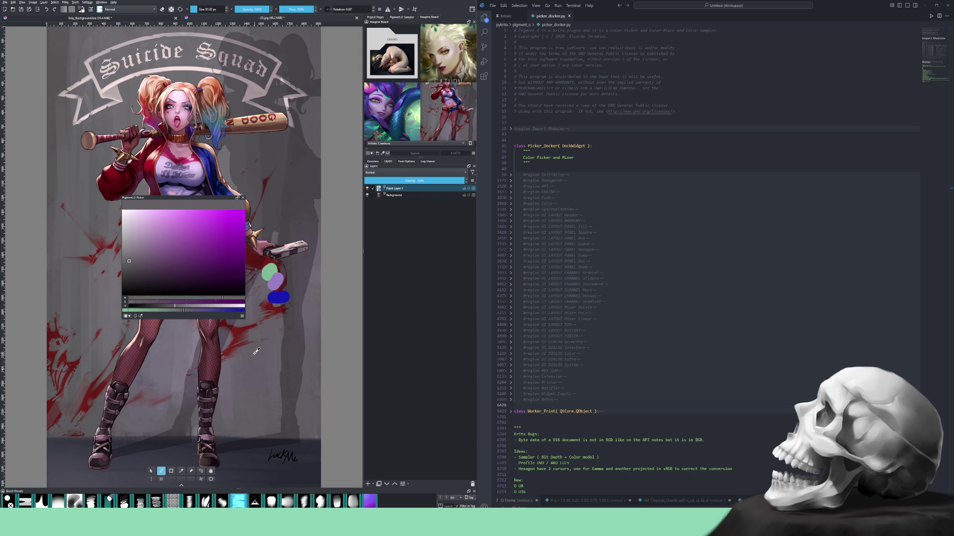
left_click(179, 314)
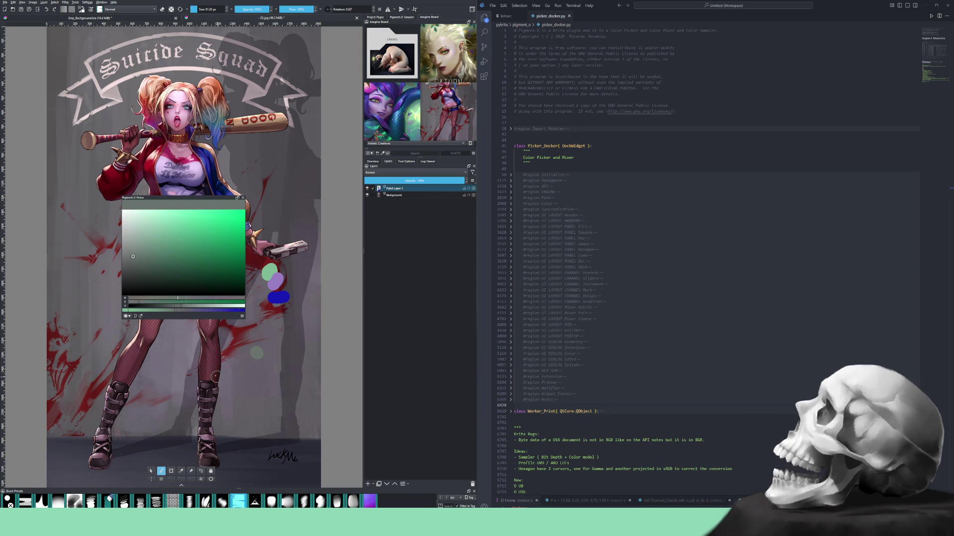
left_click(178, 314)
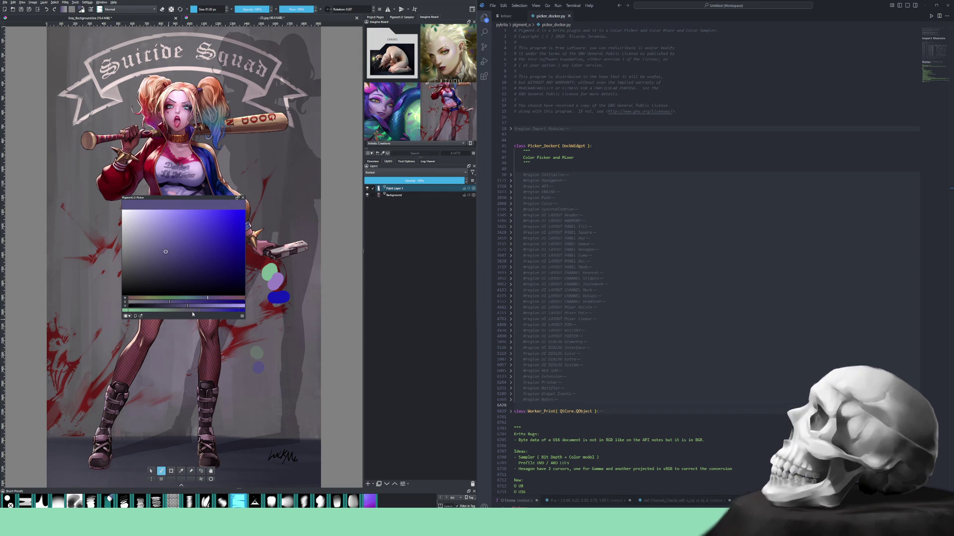
left_click(157, 312)
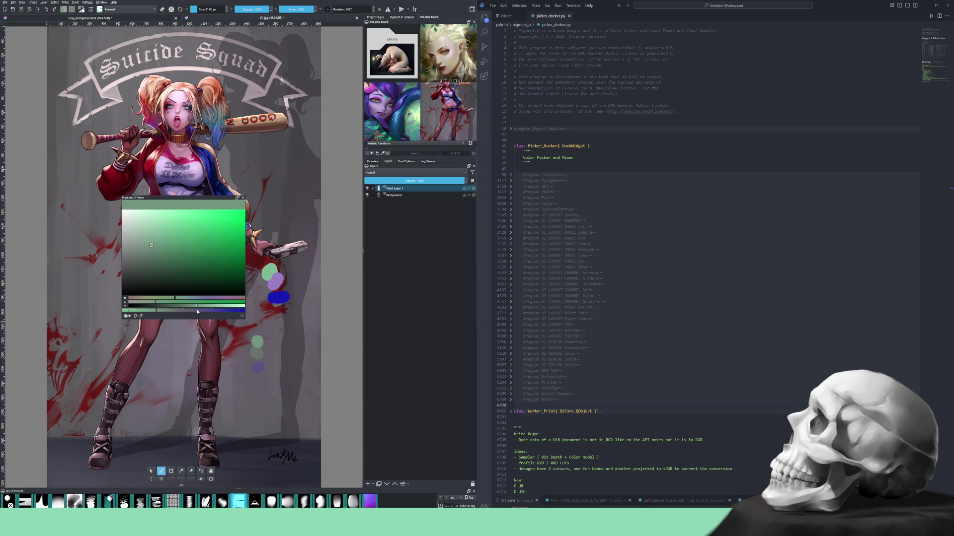
left_click_drag(197, 311, 208, 313)
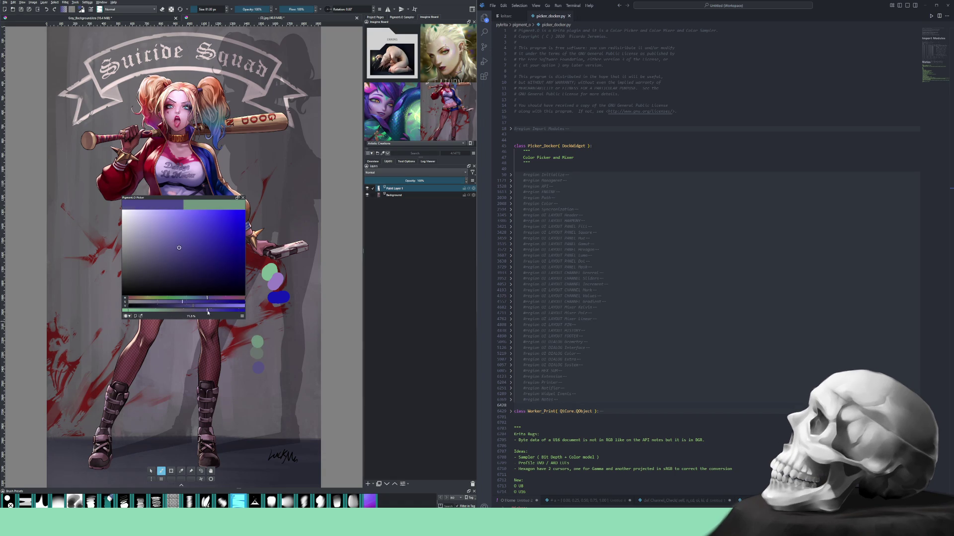
Paint violet, bright blue and green dabs down the right side, then delete the paint layer.
left_click(260, 379)
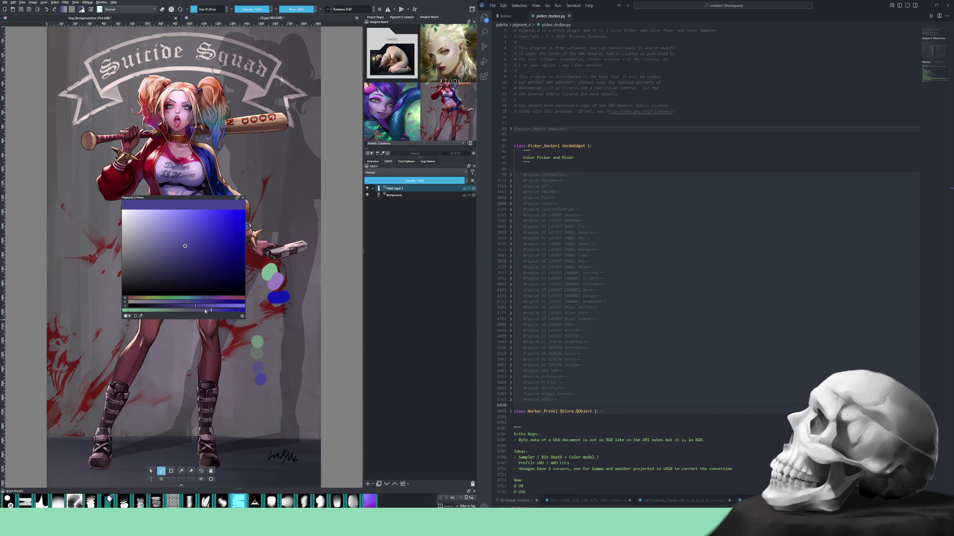
left_click(229, 236)
left_click(264, 393)
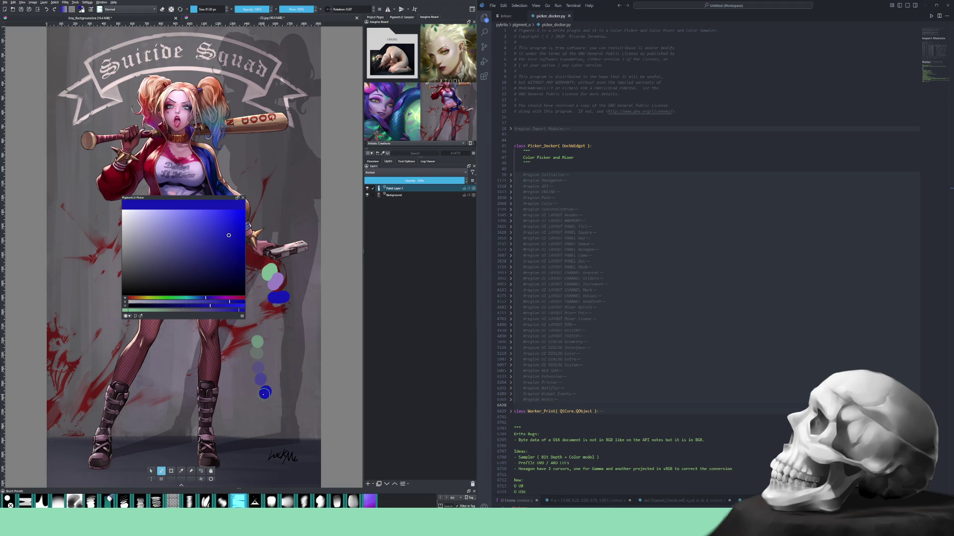
left_click_drag(183, 312, 116, 315)
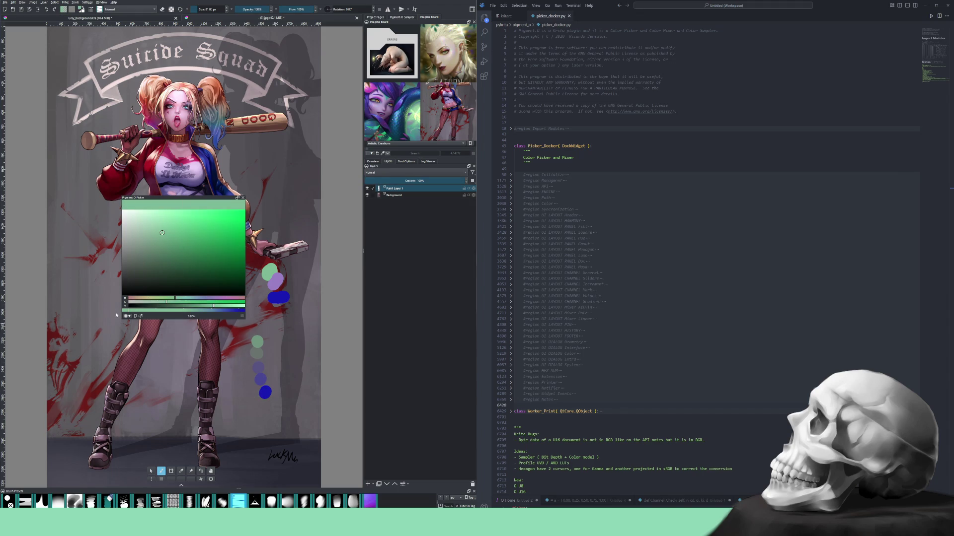
left_click(260, 329)
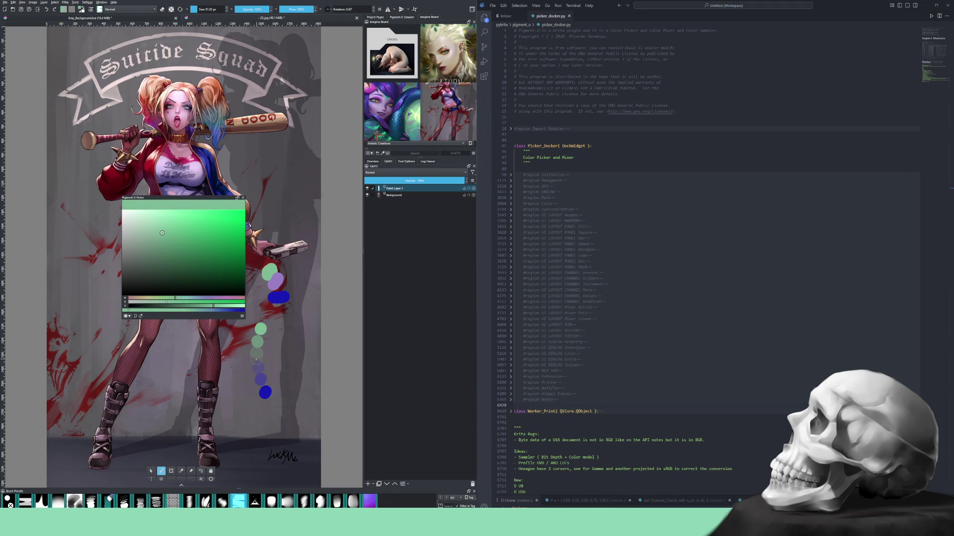
left_click(472, 484)
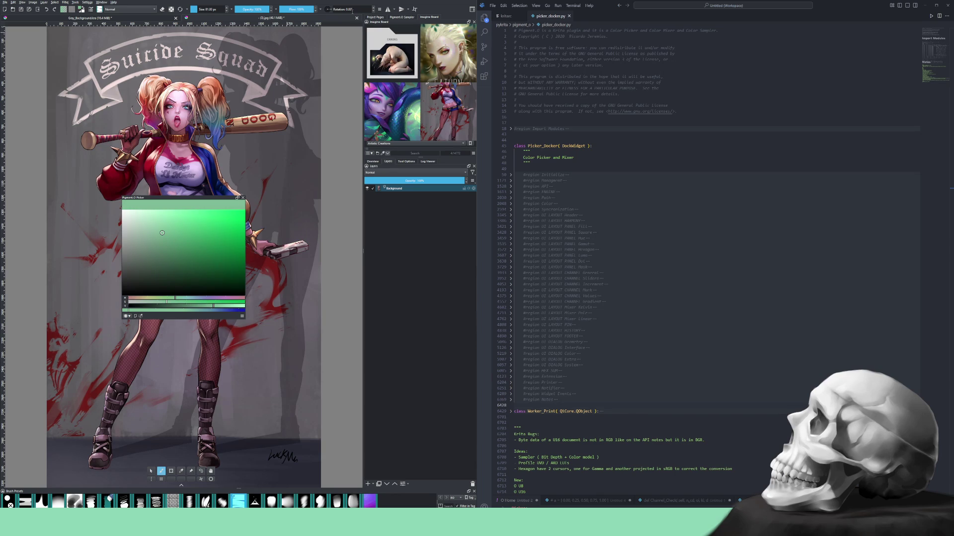
Close the illustration discarding changes, eyedrop the purple dot and shift the picker to green.
left_click(356, 17)
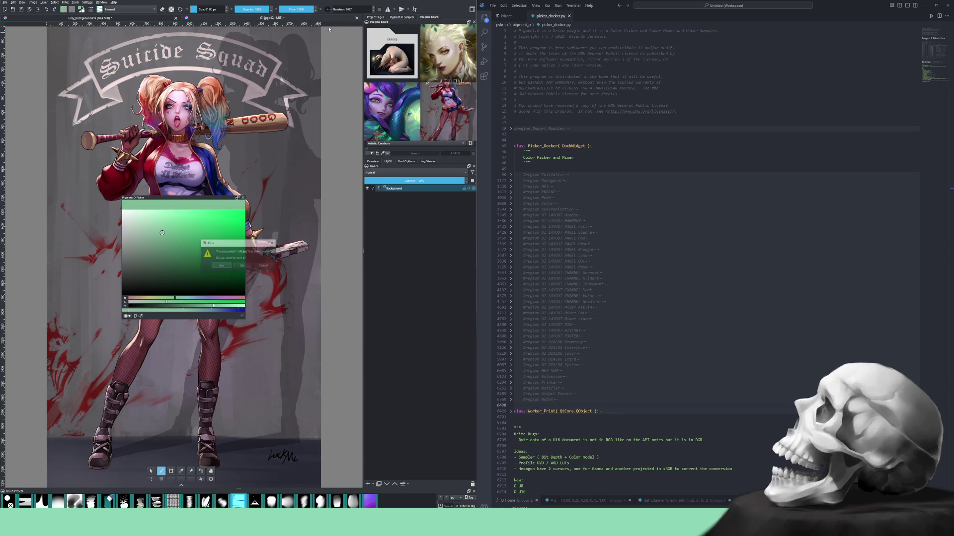
left_click(244, 266)
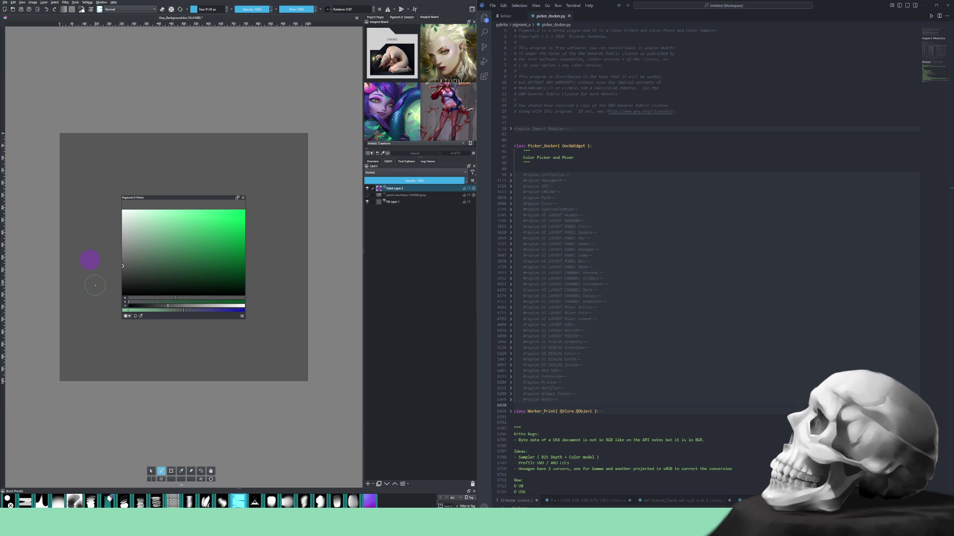
left_click(91, 258, "ctrl")
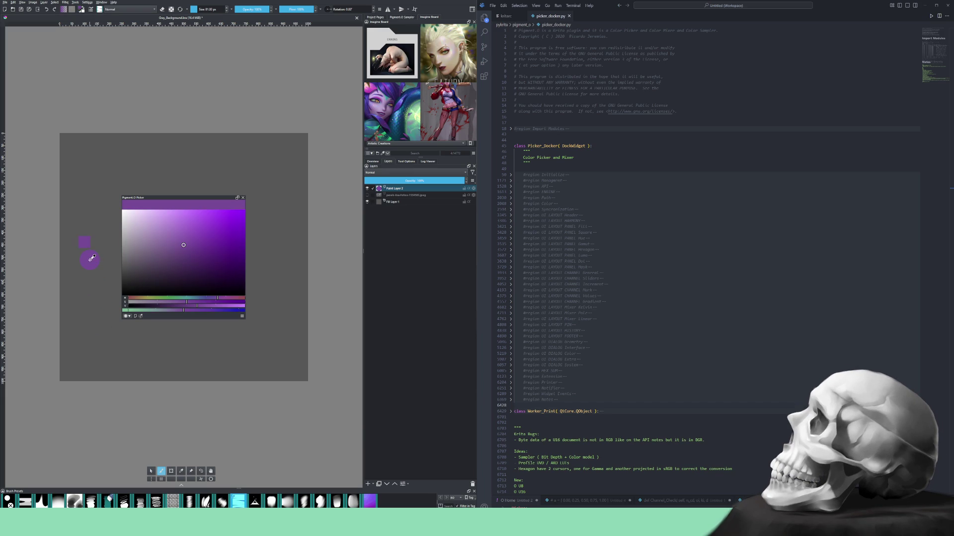
left_click_drag(180, 311, 159, 311)
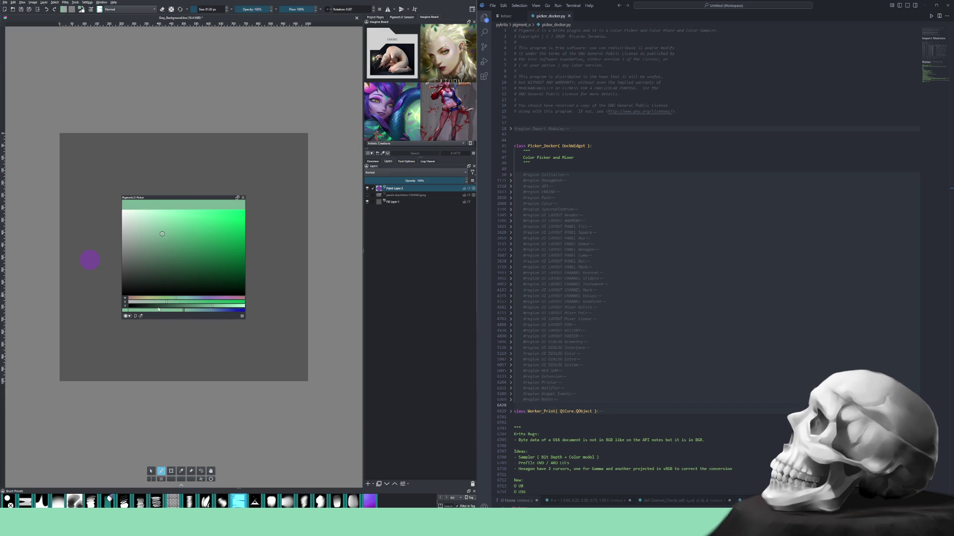